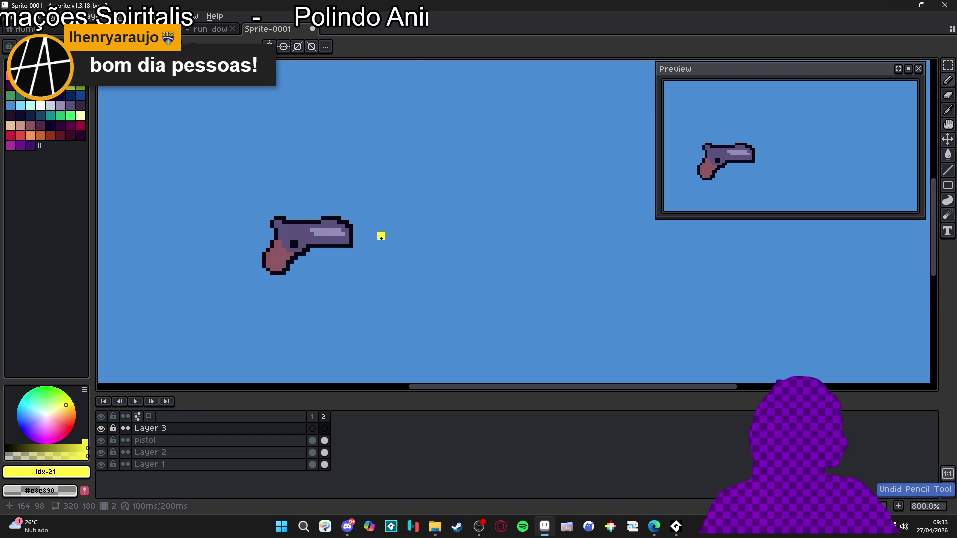
Paint the small block orange and outline it in black.
key(9)
key(9)
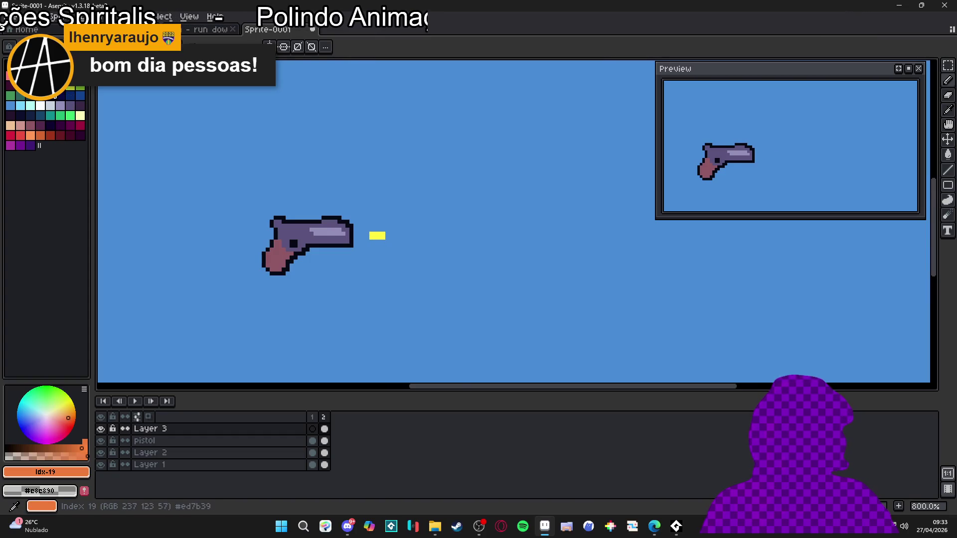
scroll(414, 236, up, 3)
drag(344, 243, 343, 241)
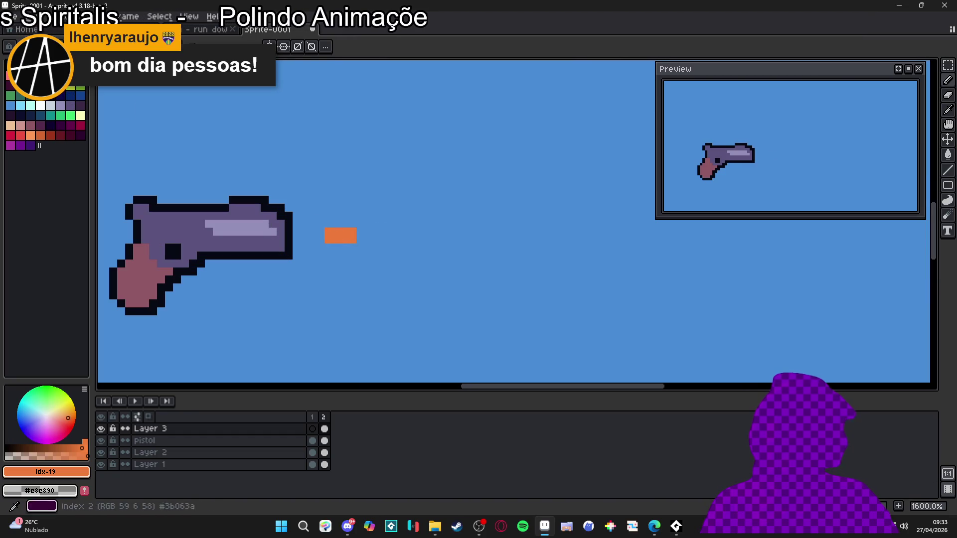
alt+click(239, 200)
scroll(353, 228, up, 1)
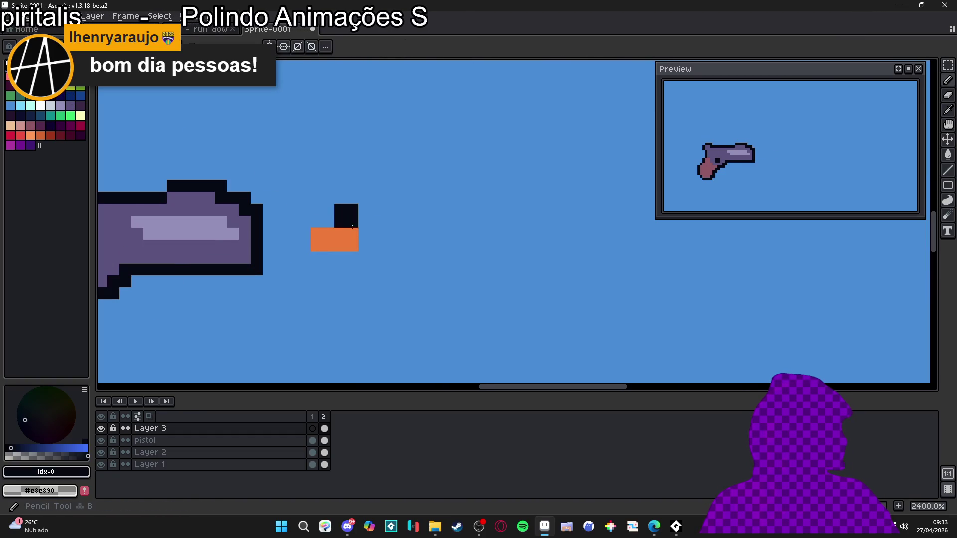
mouse_move(352, 222)
mouse_down()
mouse_move(316, 222)
mouse_move(304, 256)
mouse_move(355, 257)
mouse_move(368, 224)
mouse_up()
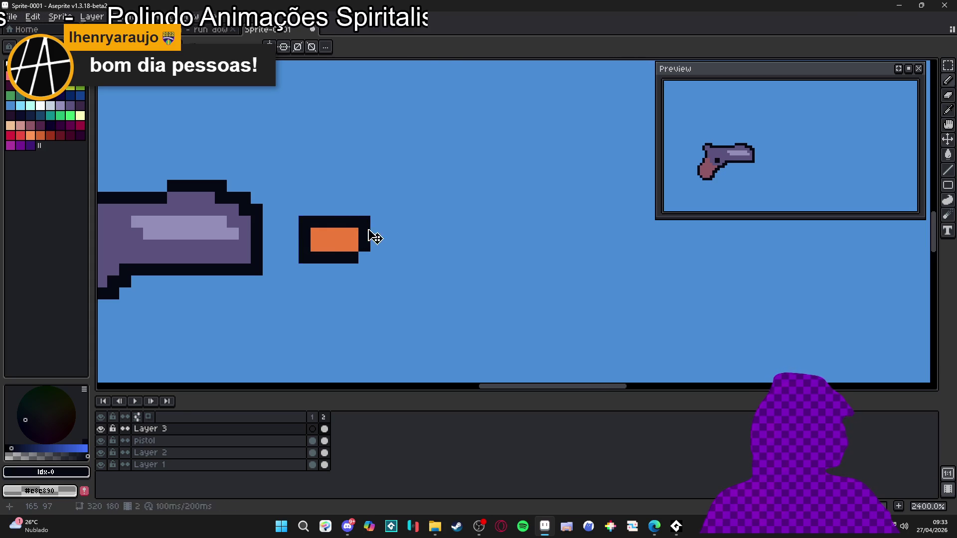
Marquee-select the orange bullet and reposition it ahead of the pistol's muzzle.
scroll(368, 232, down, 5)
key(m)
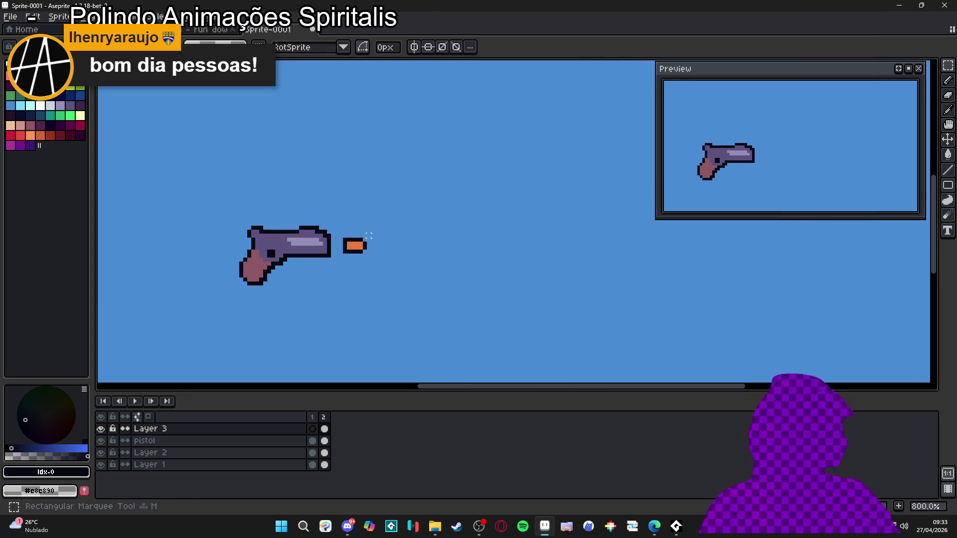
scroll(369, 236, up, 2)
drag(368, 237, 332, 258)
click(334, 257)
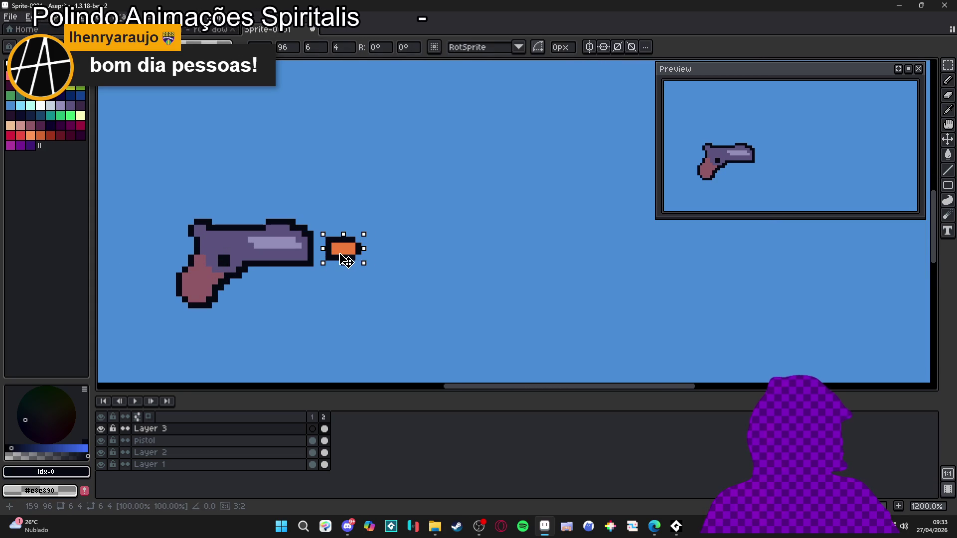
scroll(337, 259, down, 3)
scroll(339, 260, up, 3)
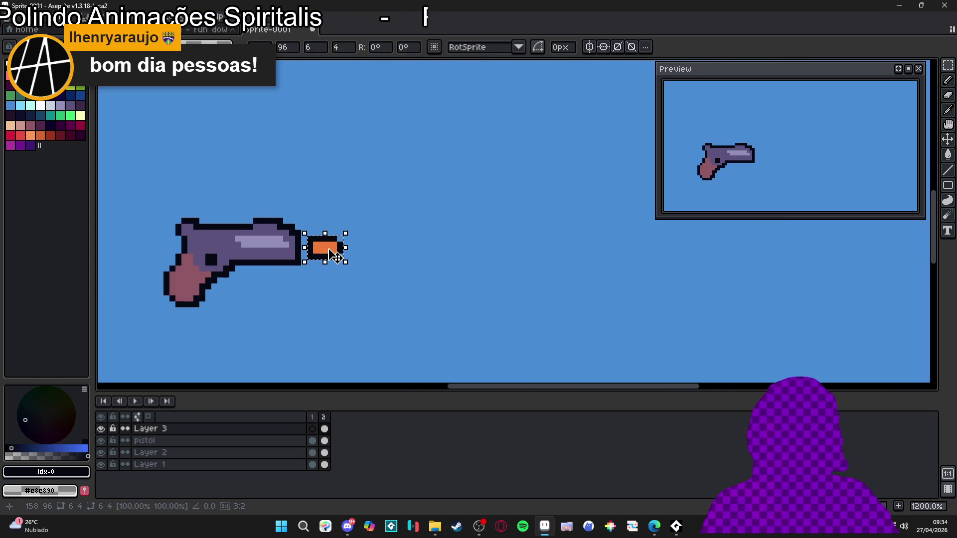
key(ctrl+d)
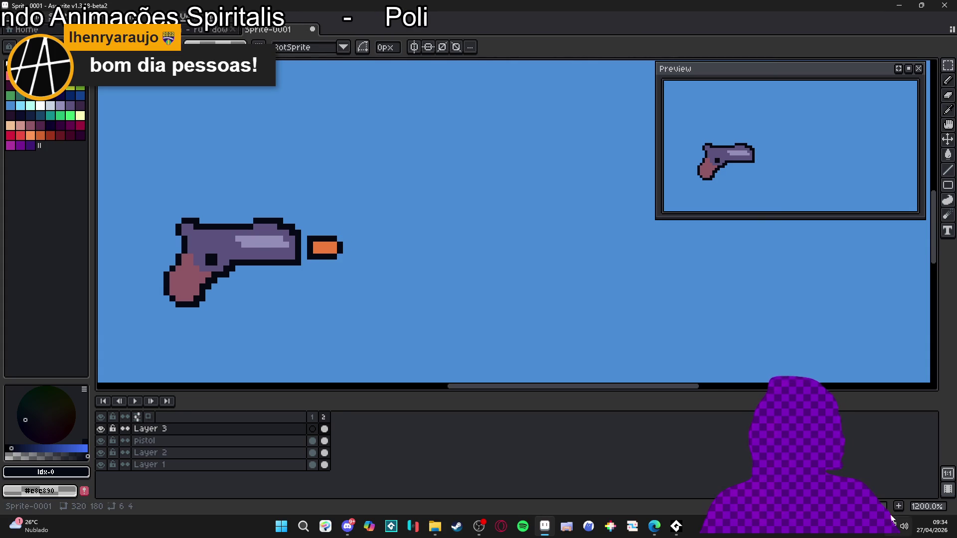
Add a third frame with the bullet moved farther right.
key(alt+n)
scroll(437, 258, down, 1)
drag(355, 252, 390, 254)
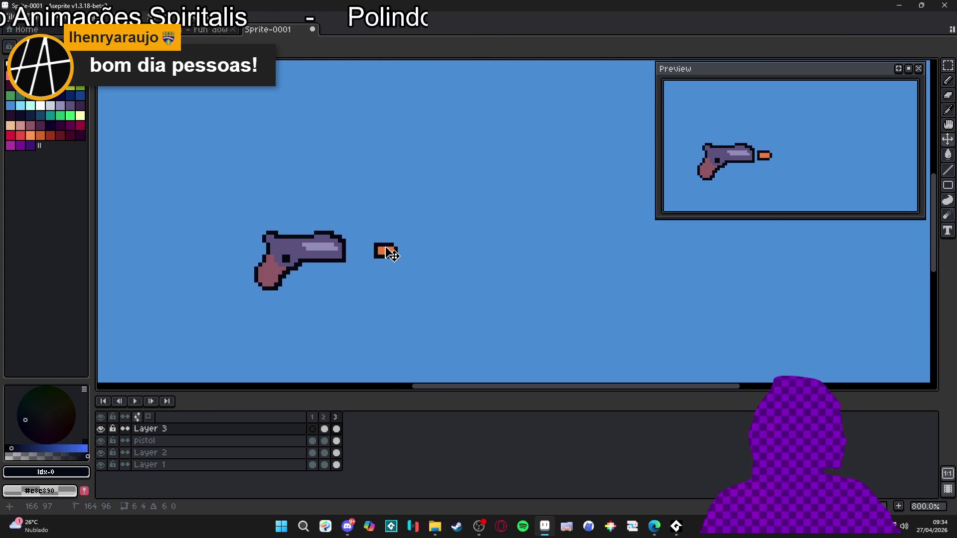
Add frames 4 through 7, moving the bullet farther right each time.
key(alt+n)
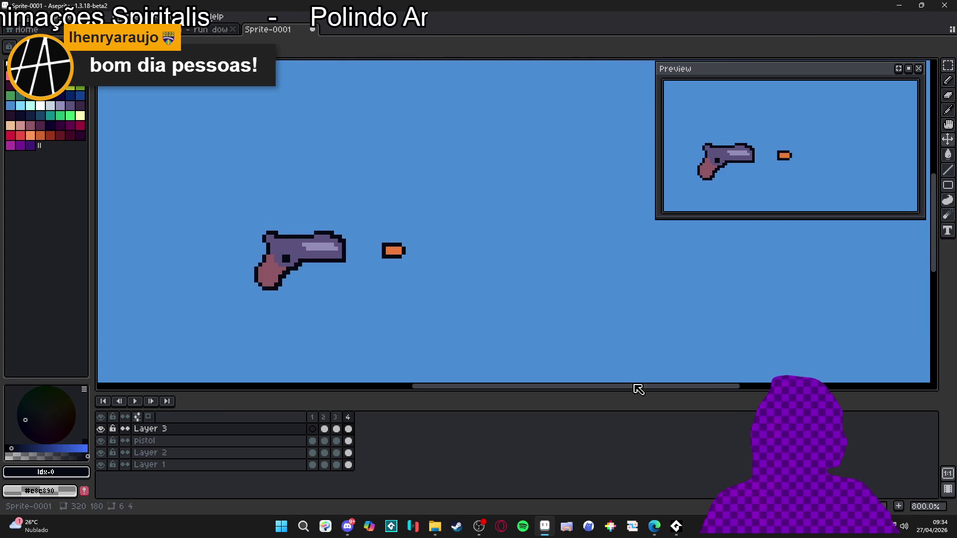
drag(400, 261, 689, 260)
key(alt+n)
key(alt+n)
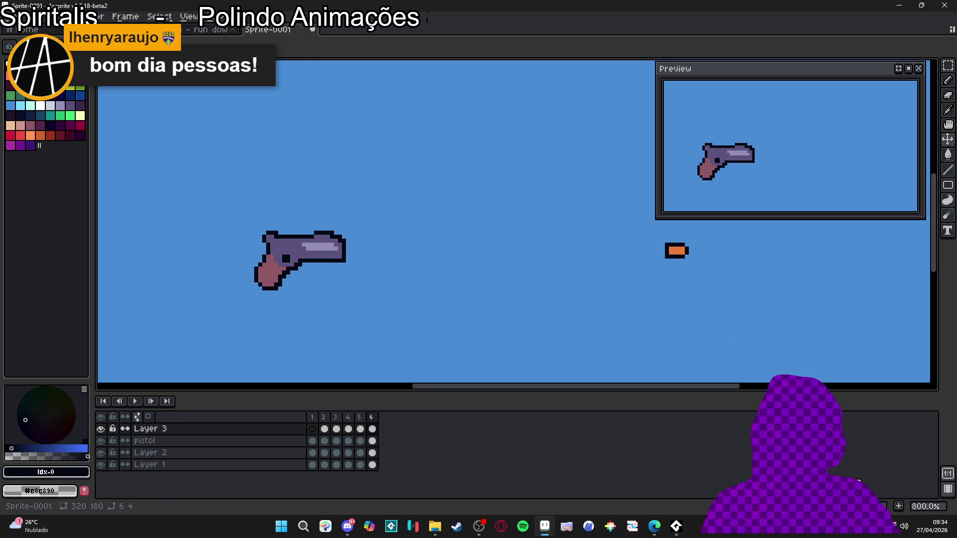
key(alt+n)
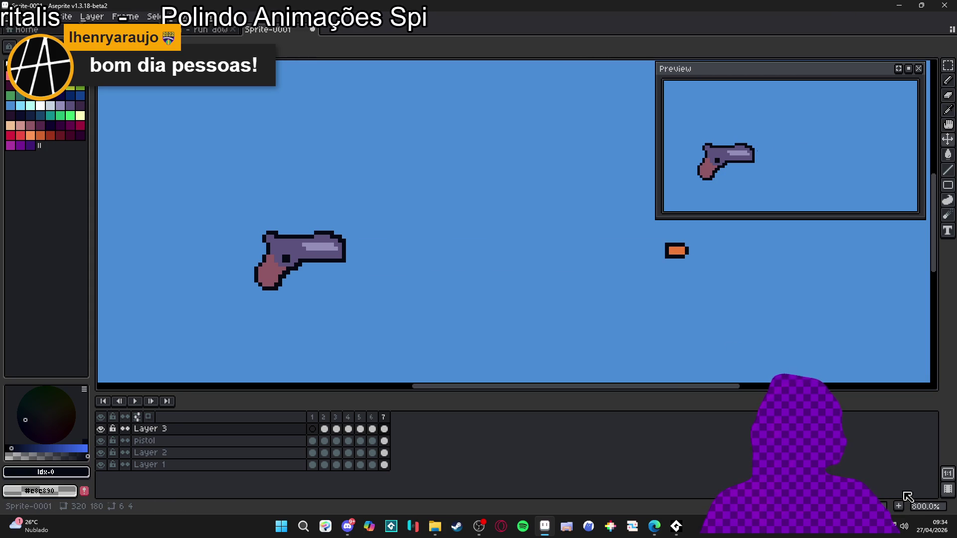
scroll(470, 271, down, 2)
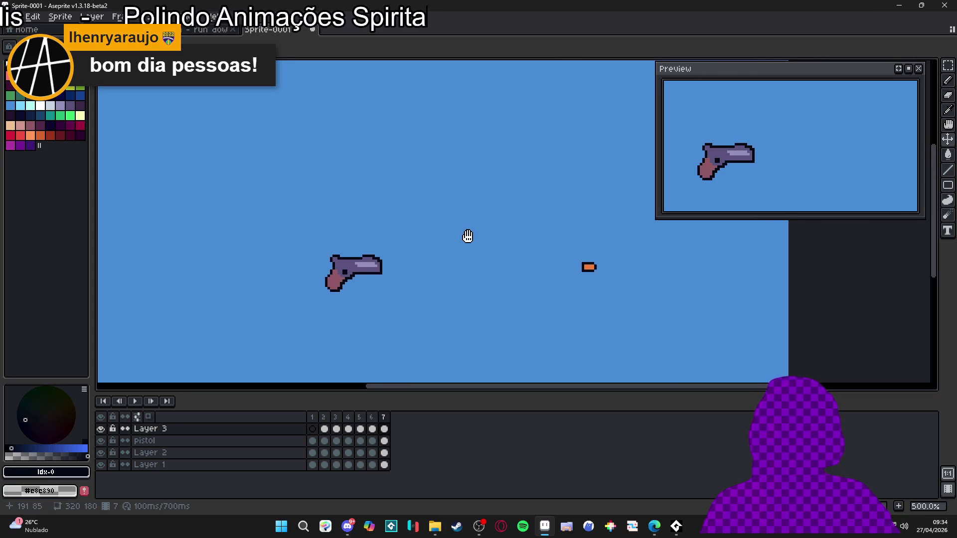
Return to frame 1 and look through the View menu before closing it.
click(314, 422)
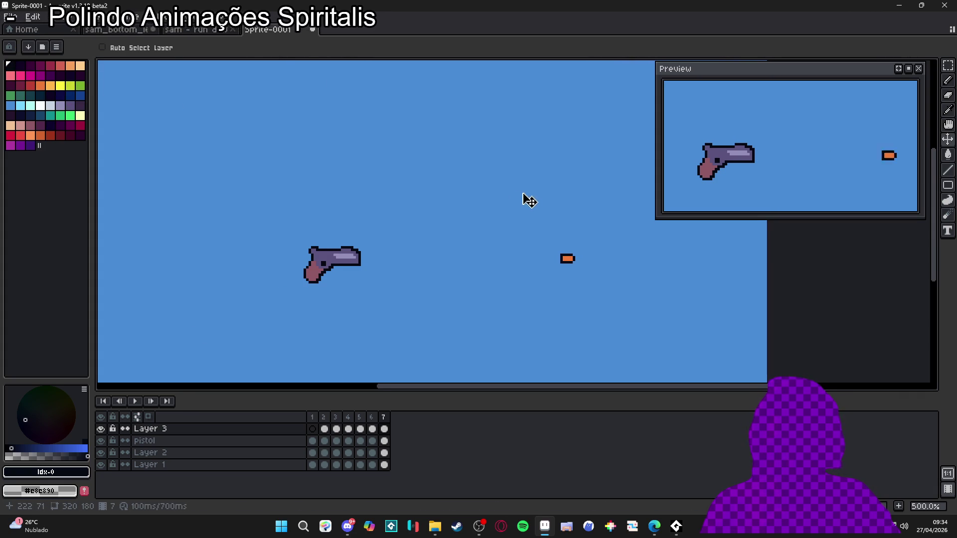
click(120, 17)
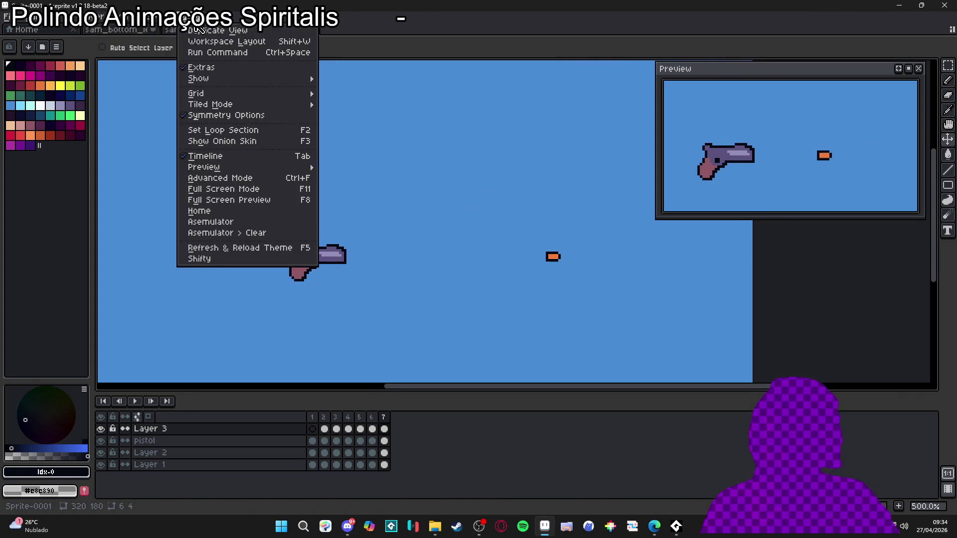
key(Escape)
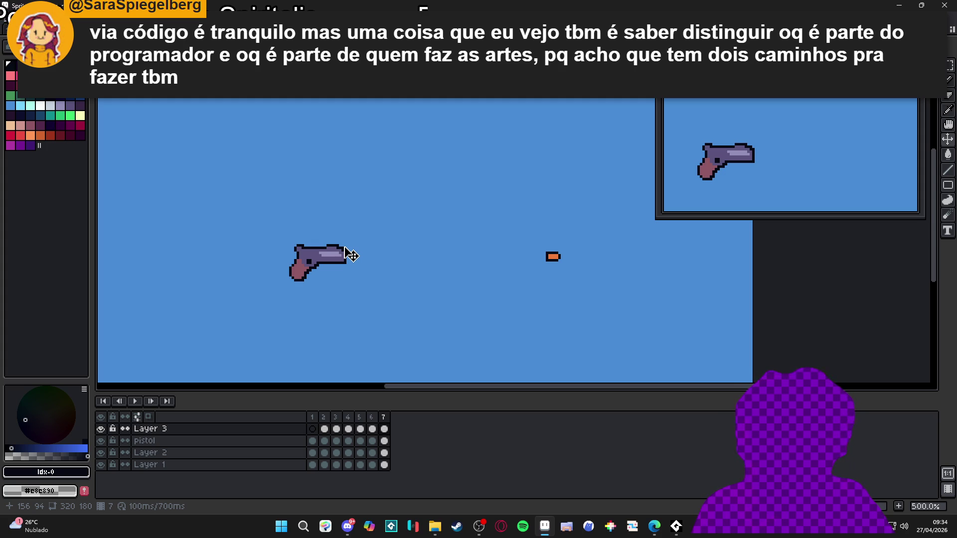
Select frame 1 of Layer 3.
click(314, 430)
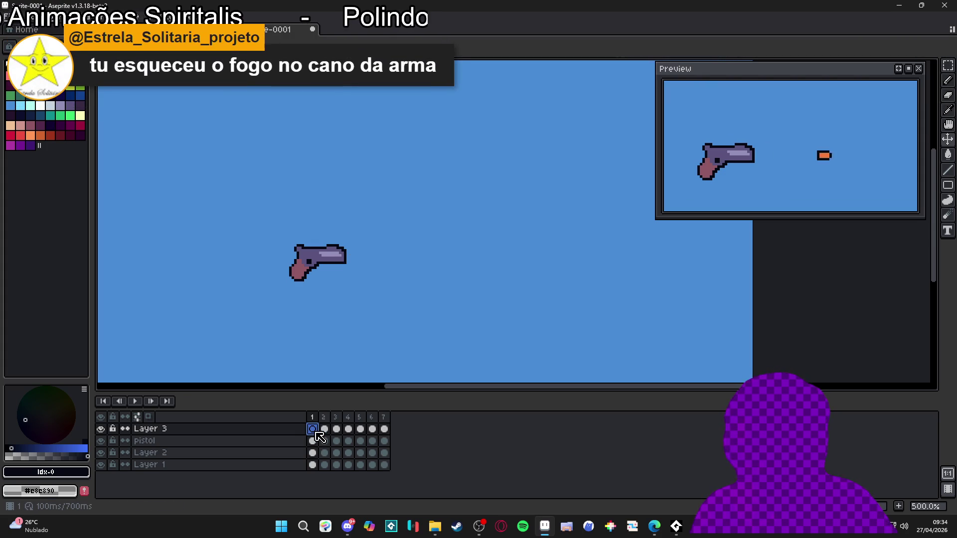
On a new Layer 4, brush a round white muzzle flash at the barrel on frame 2.
key(shift+n)
click(325, 429)
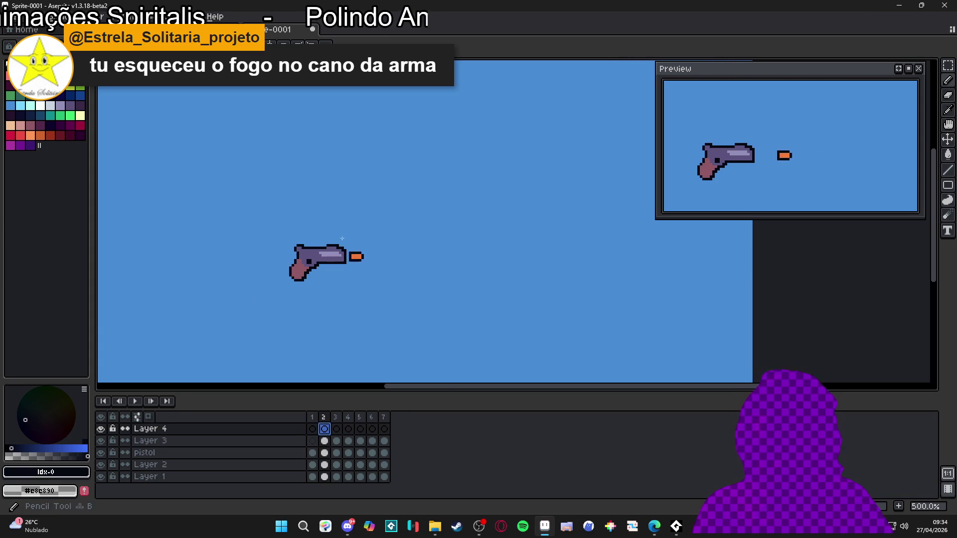
scroll(345, 246, up, 5)
click(67, 89)
scroll(352, 279, down, 3)
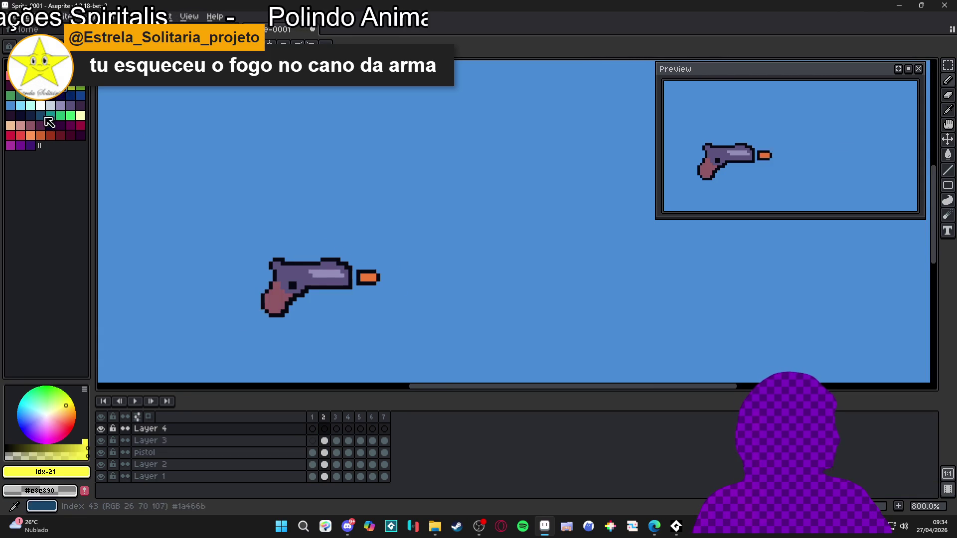
click(40, 106)
key(b)
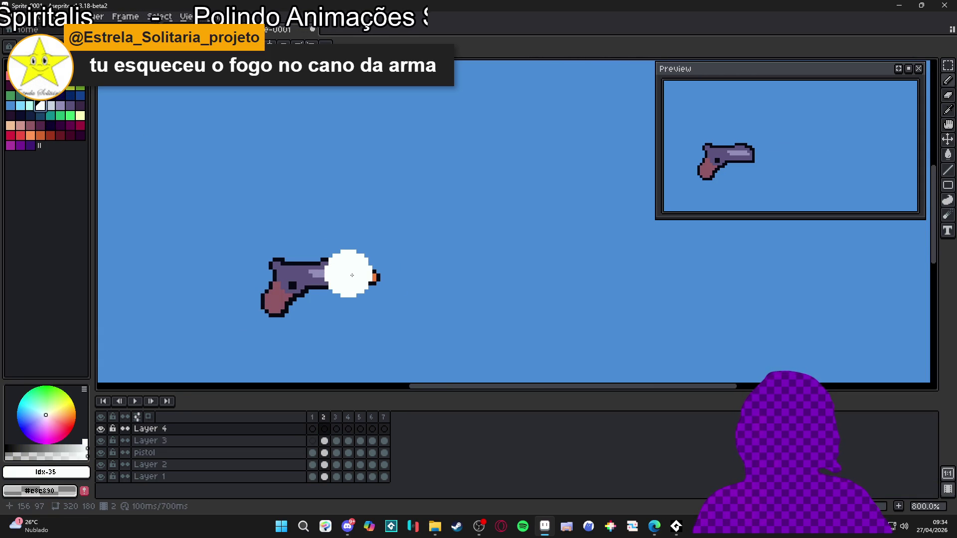
click(352, 275)
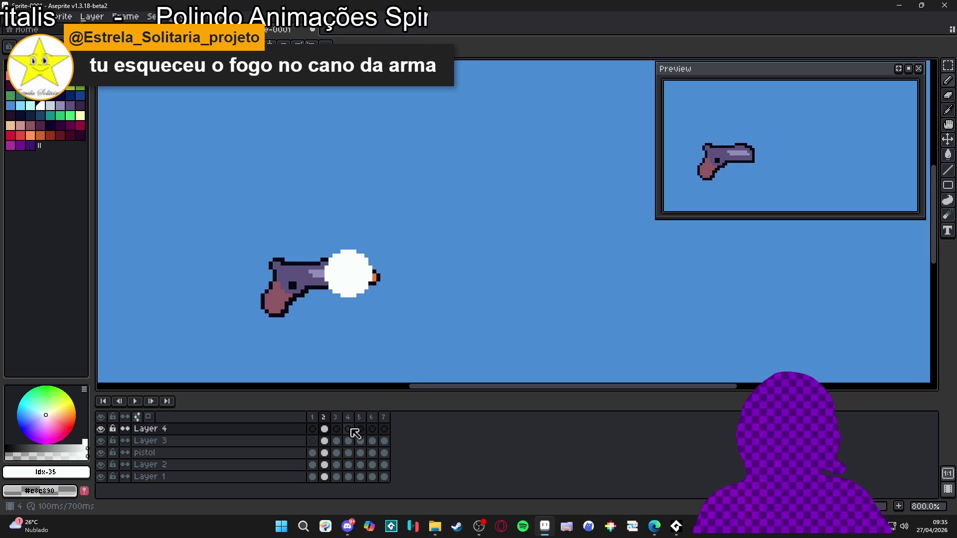
Pick black on frame 3, then play the animation from frame 2 to review the flash.
click(336, 429)
click(9, 66)
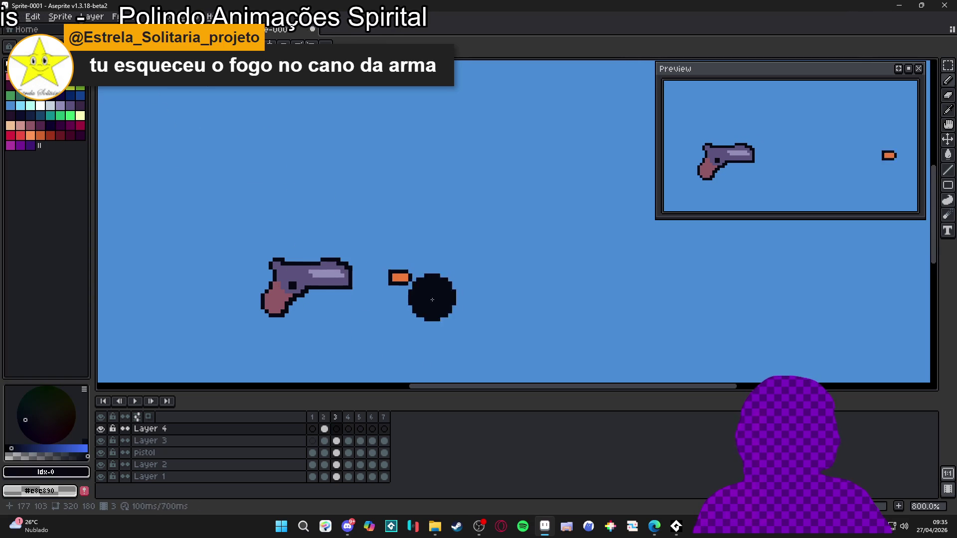
click(325, 429)
key(Return)
Paste the flash into frame 3 and fill it black.
key(w)
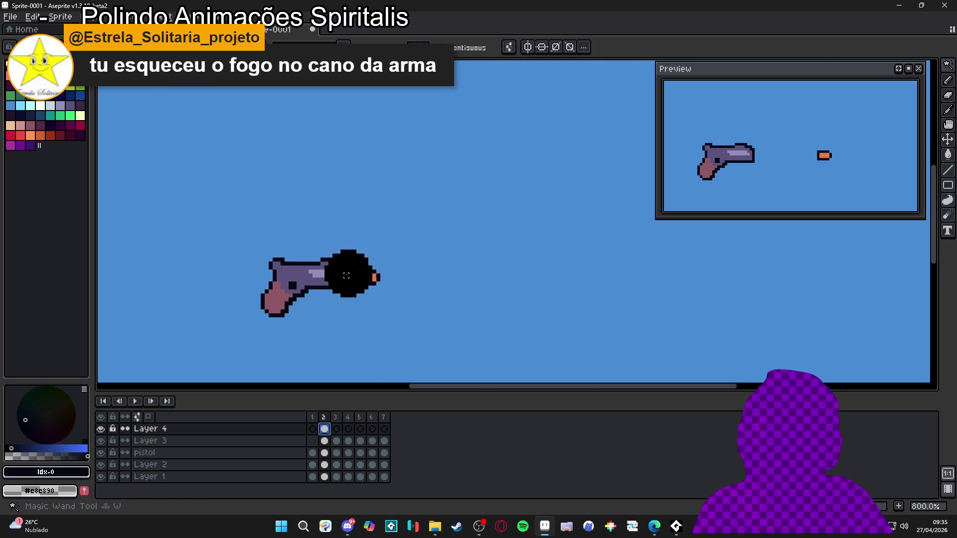
click(337, 429)
key(ctrl+v)
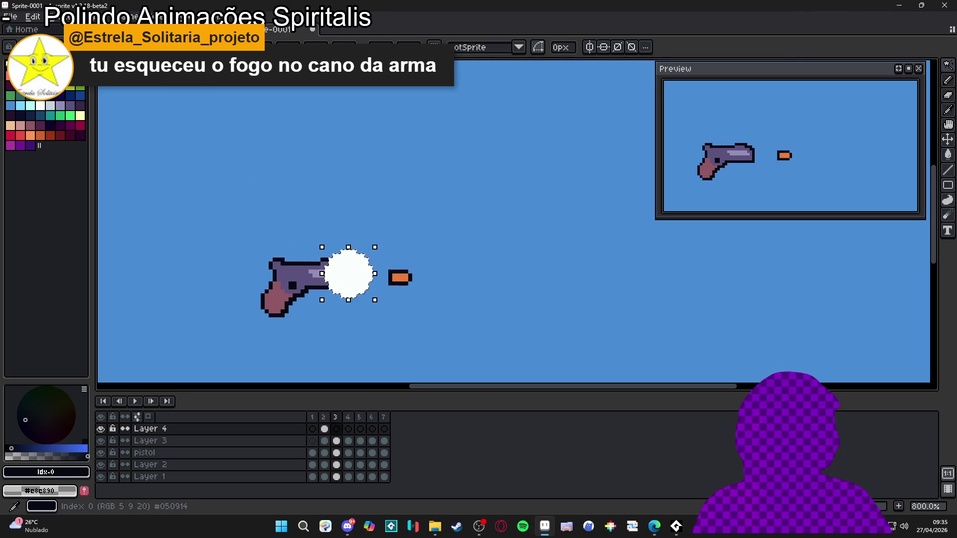
key(g)
click(351, 275)
scroll(359, 305, down, 2)
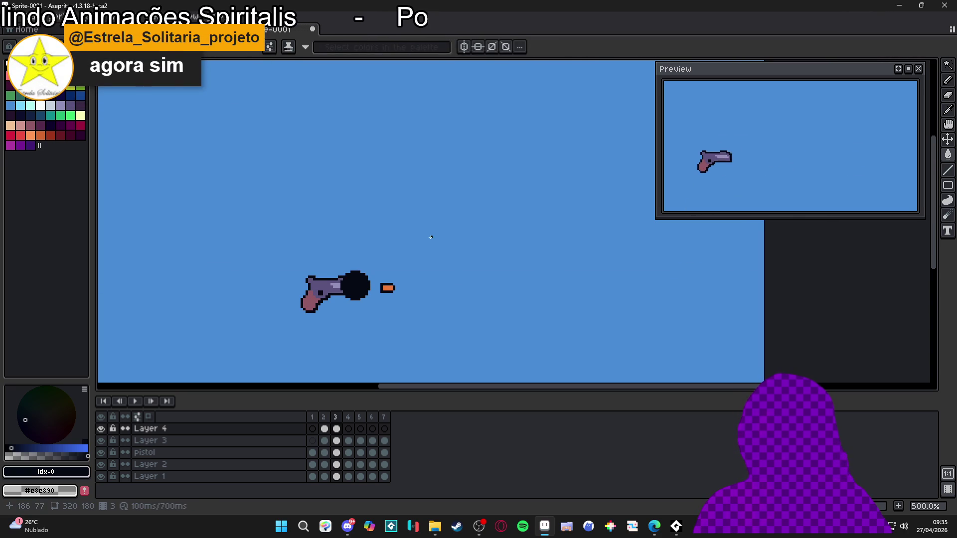
drag(379, 269, 349, 260)
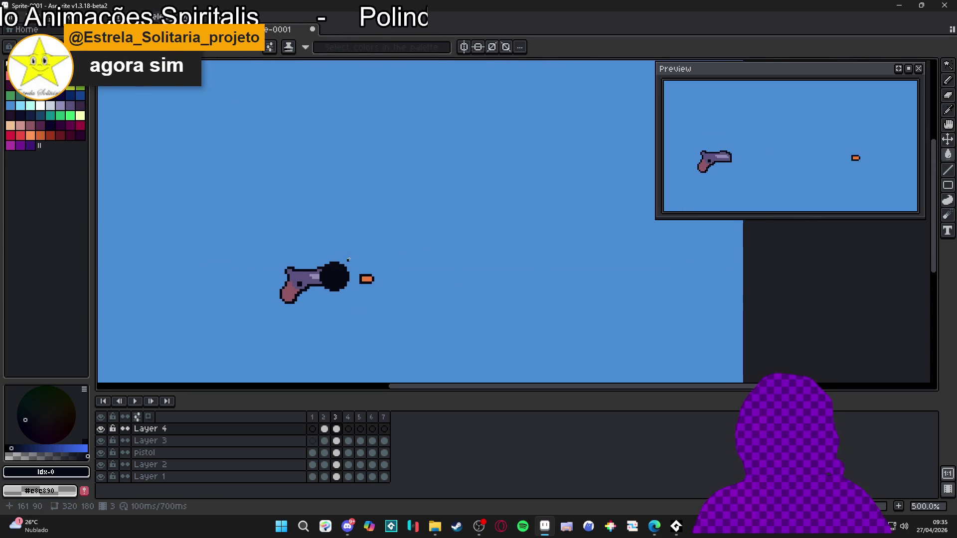
scroll(336, 275, up, 2)
Select the flash cels in frames 2 and 3 and nudge them onto the muzzle.
click(326, 433)
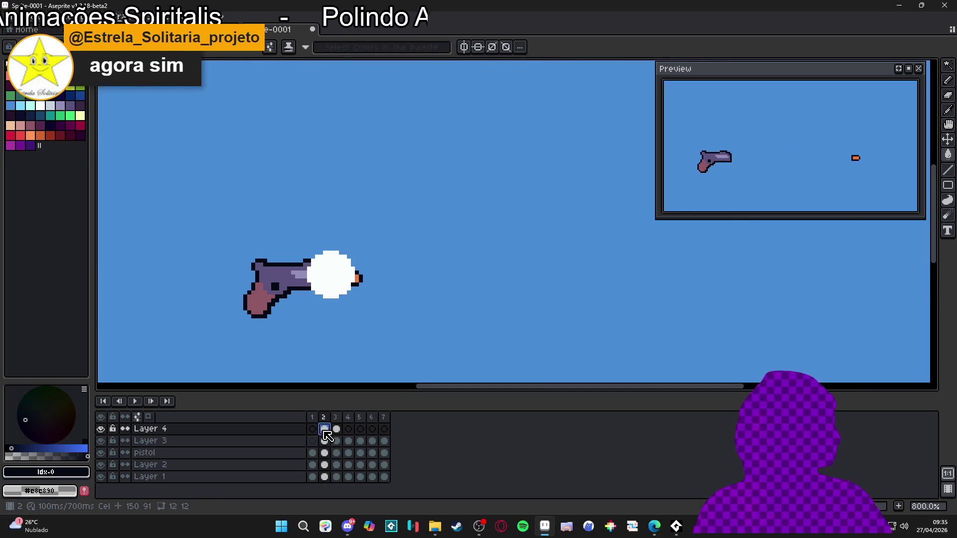
drag(345, 436, 338, 434)
drag(351, 279, 364, 288)
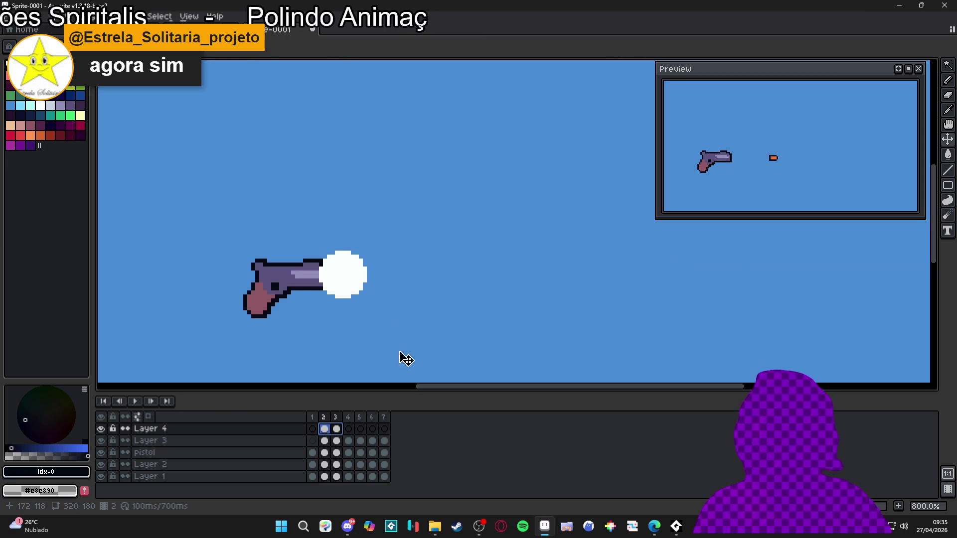
scroll(391, 282, down, 2)
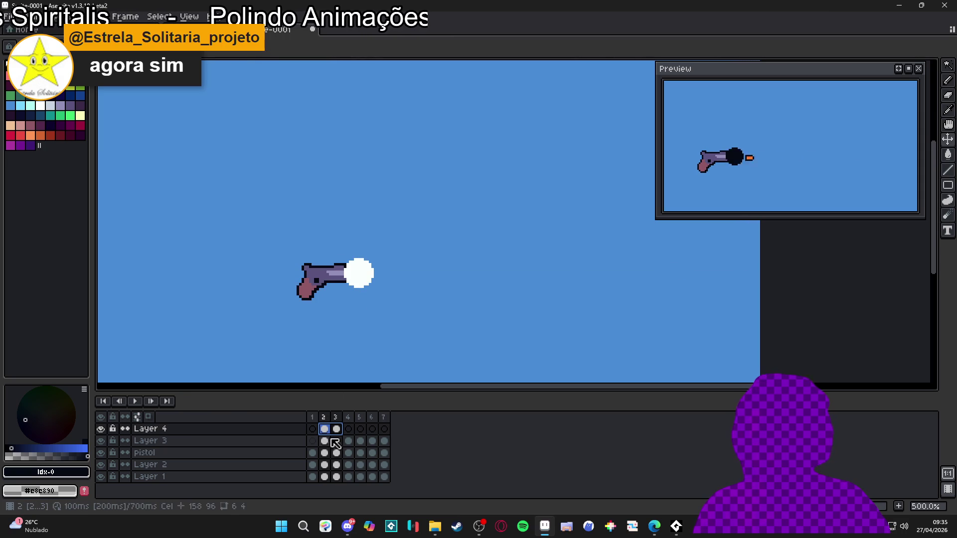
Set every frame's duration to 50 ms in Frame Properties.
click(159, 16)
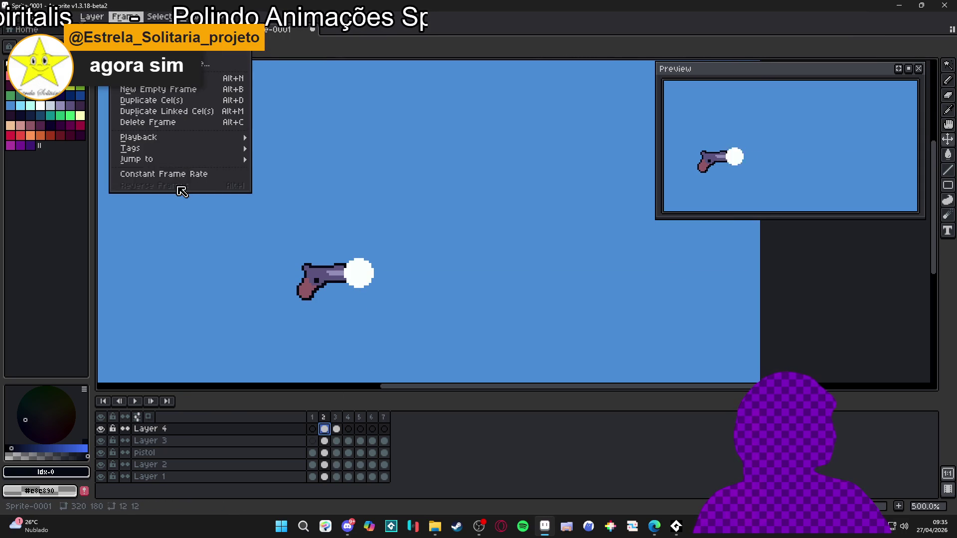
click(179, 184)
text(50)
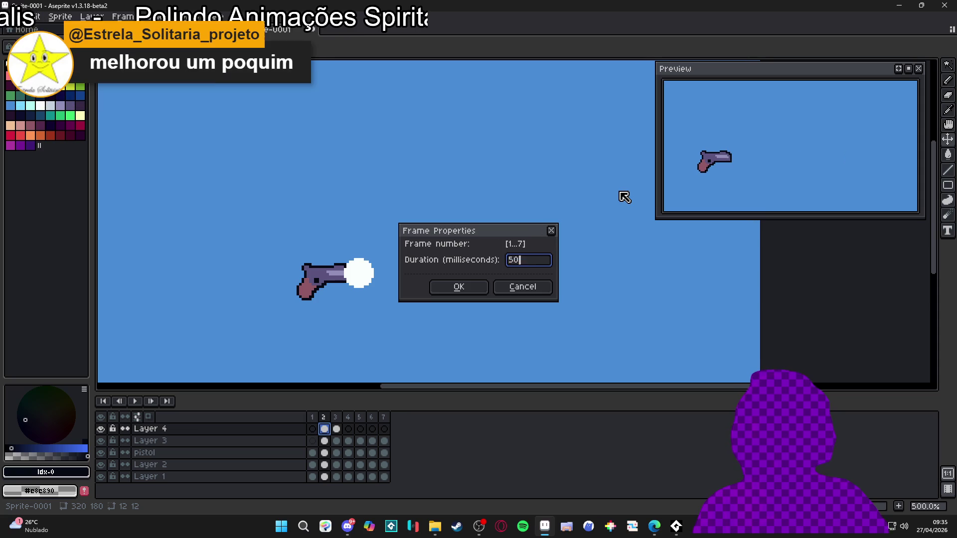
key(Return)
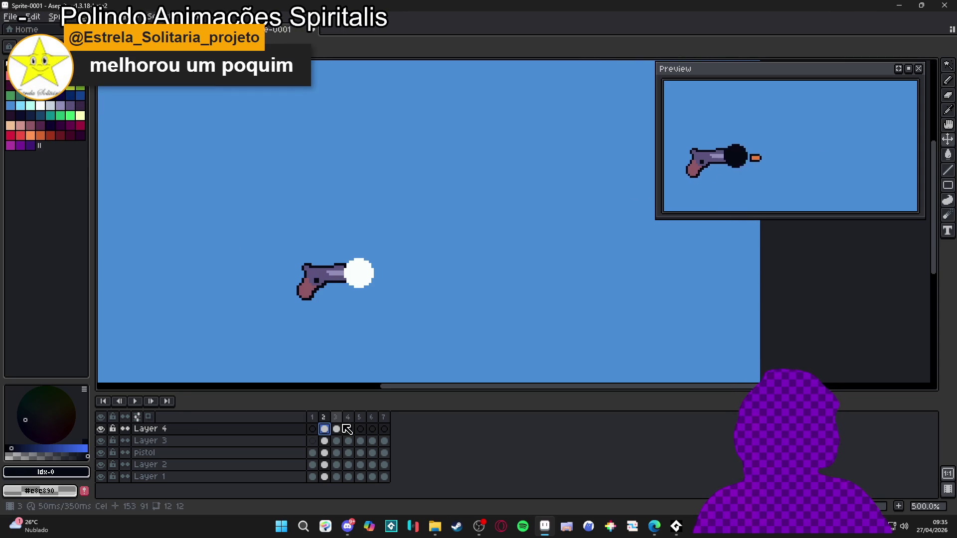
scroll(334, 286, up, 1)
Select the pistol in frame 2 and rotate it about 26.6° upward for recoil.
ctrl+click(344, 272)
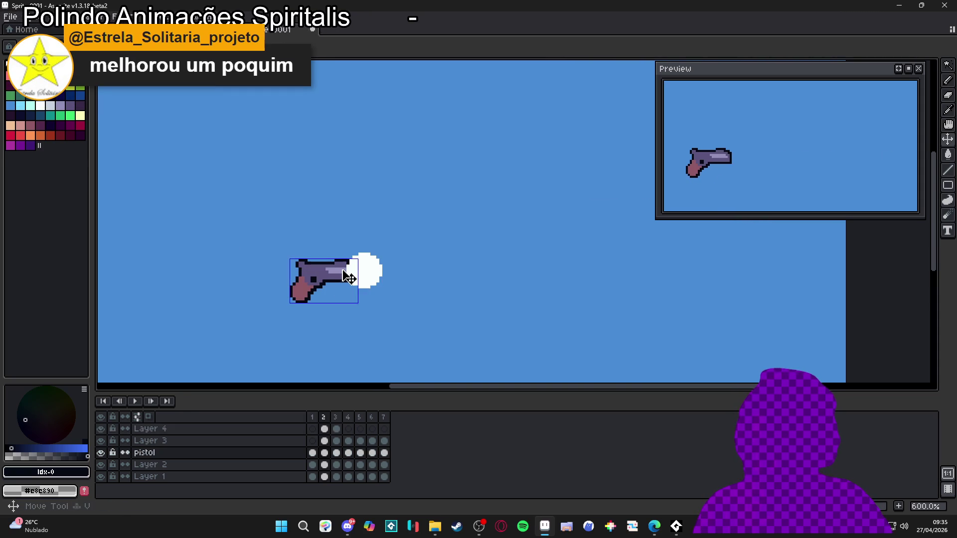
scroll(344, 273, up, 1)
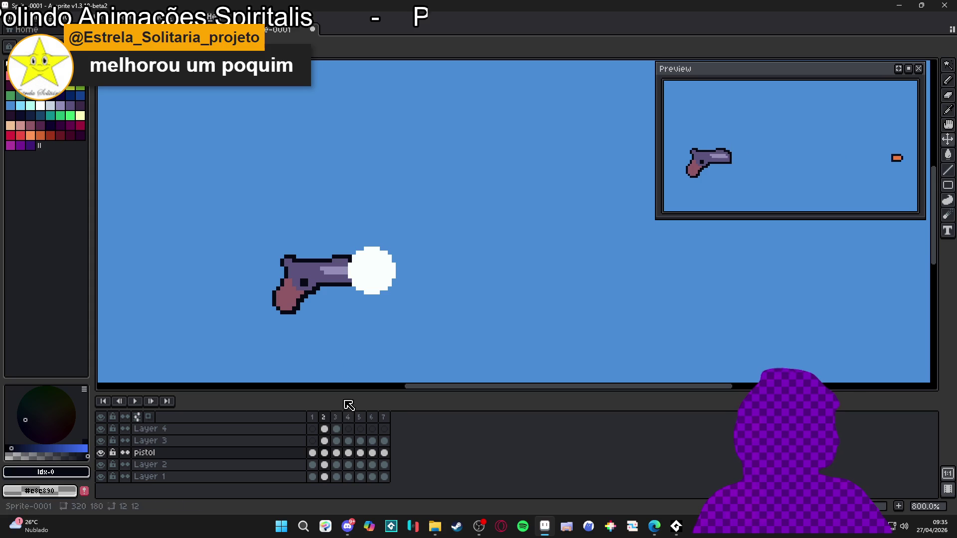
click(313, 419)
click(324, 419)
key(m)
drag(272, 315, 364, 255)
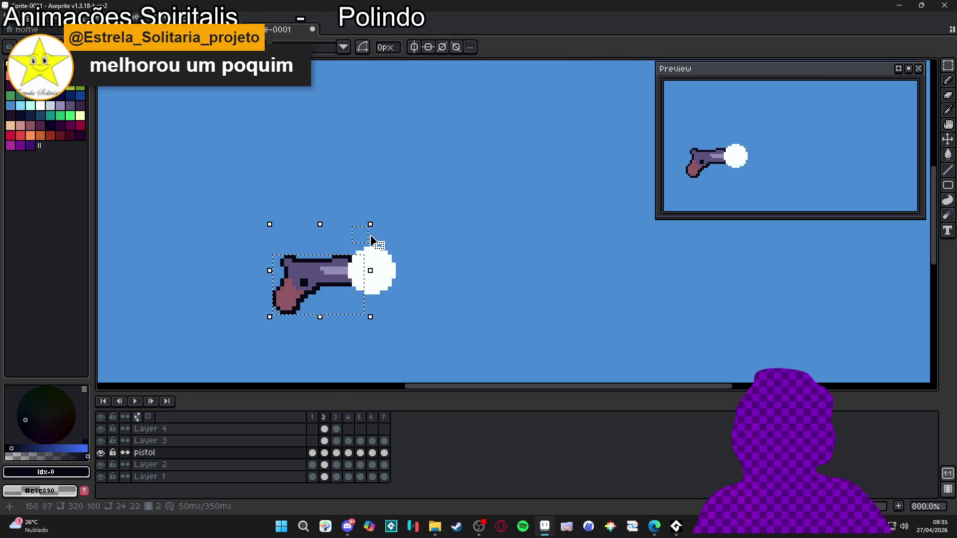
mouse_move(384, 252)
mouse_down()
mouse_move(364, 227)
mouse_move(338, 254)
mouse_move(337, 239)
mouse_up()
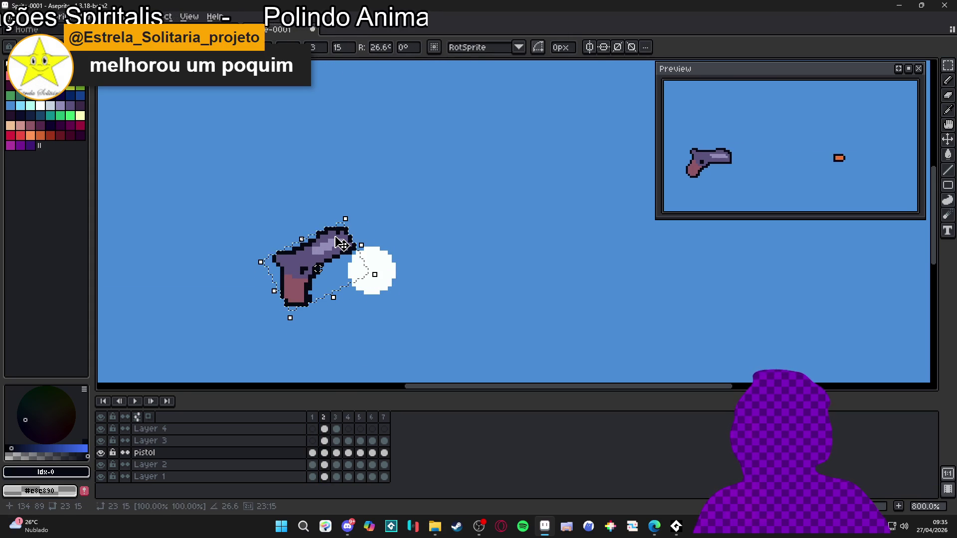
key(ctrl+d)
Review frames 3 and 2, then add a new empty Layer 5.
scroll(342, 265, down, 2)
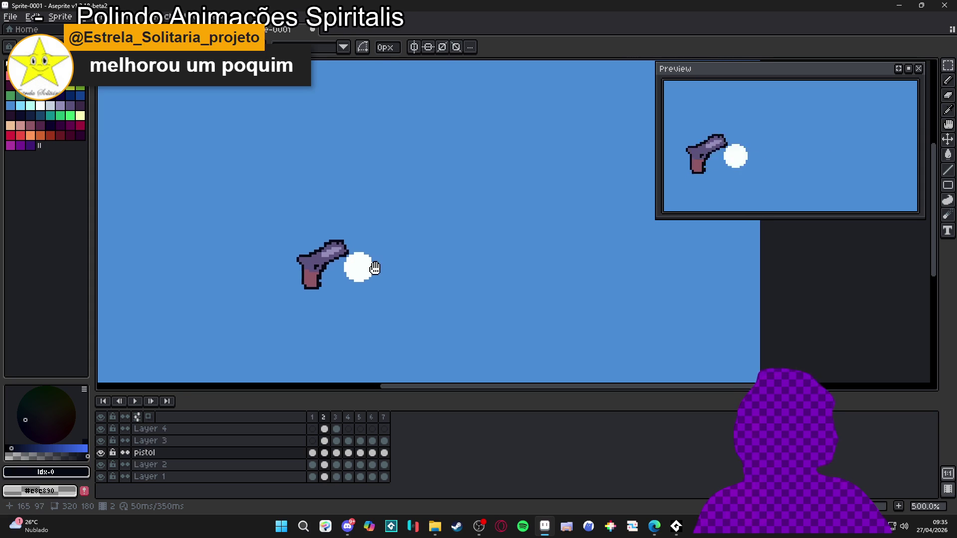
click(337, 431)
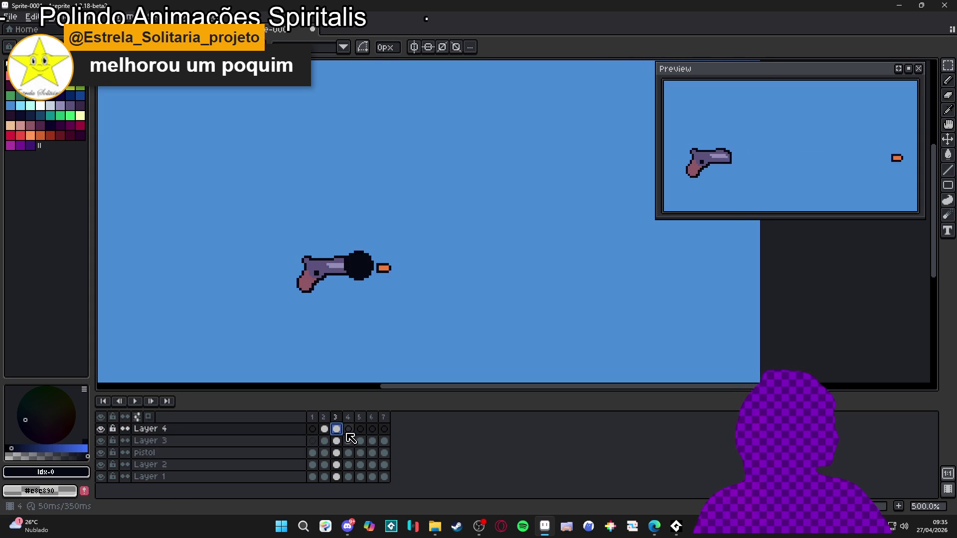
click(325, 430)
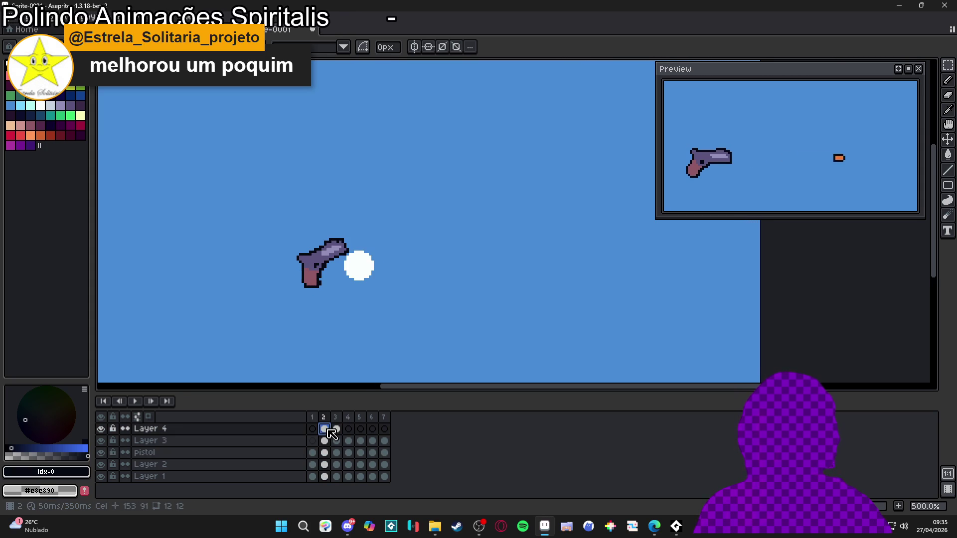
scroll(366, 270, up, 3)
scroll(358, 256, down, 3)
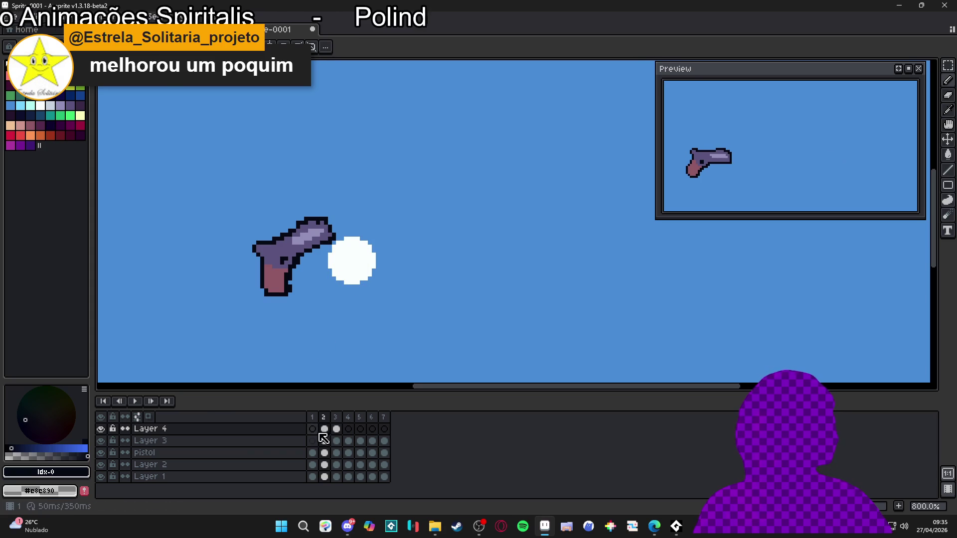
key(shift+n)
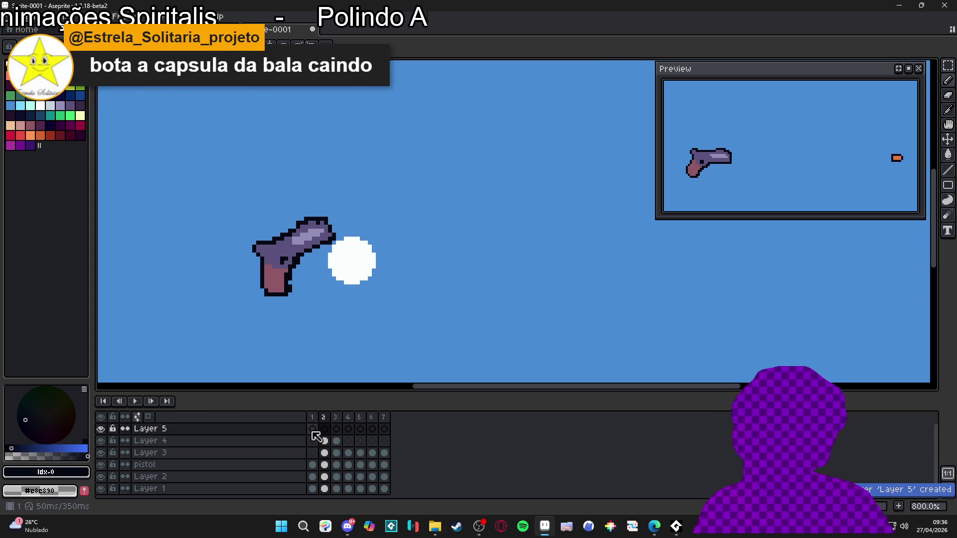
Eyedrop the flash's white and paint smoke puffs around the muzzle on frame 2.
alt+click(342, 256)
scroll(352, 230, down, 3)
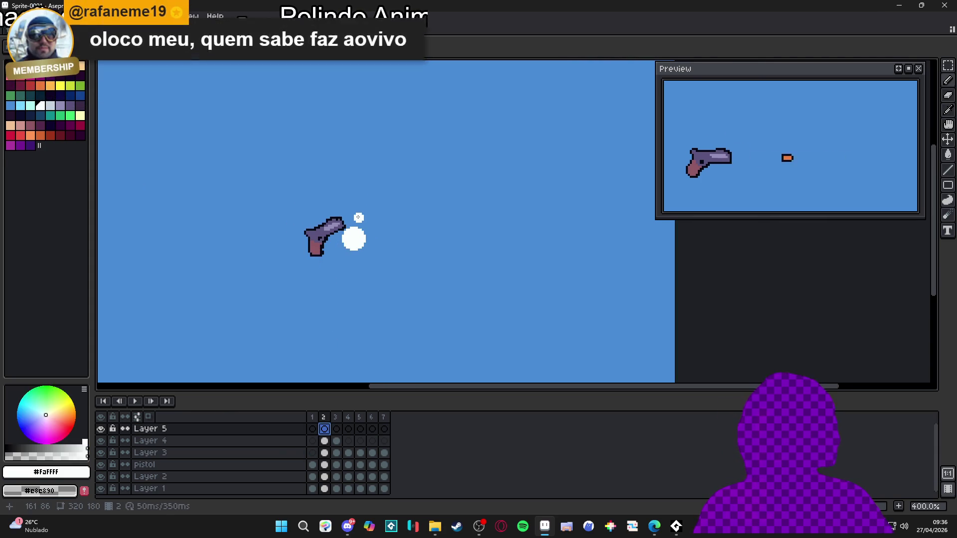
scroll(344, 241, up, 2)
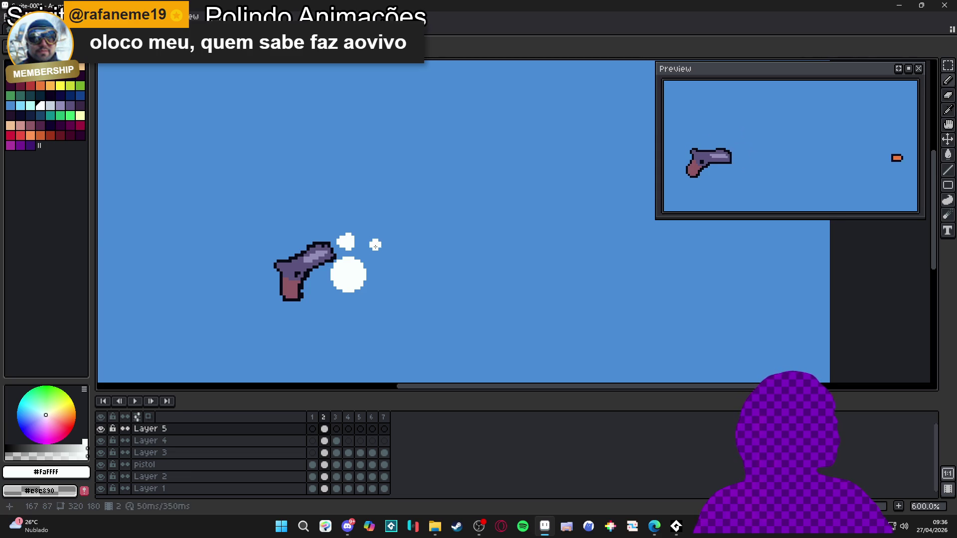
drag(368, 302, 365, 285)
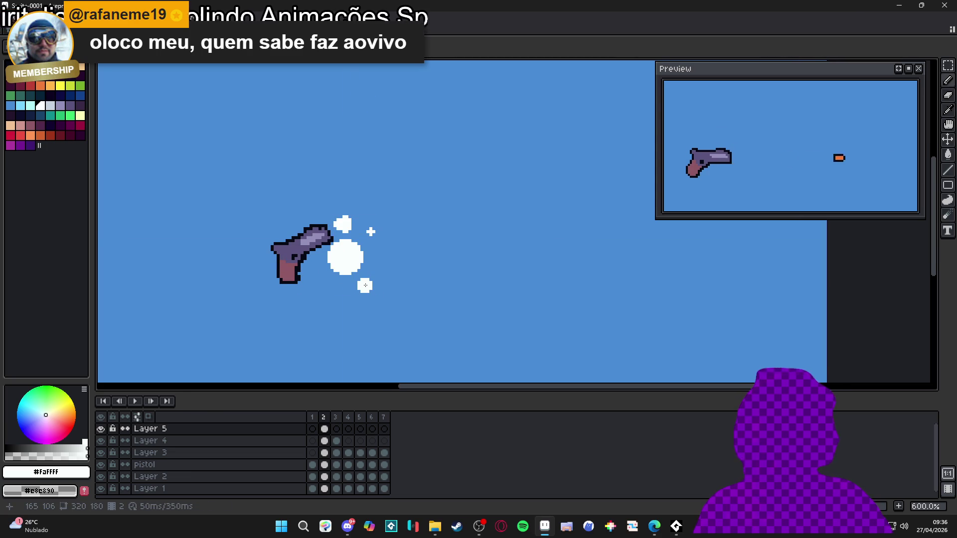
With Layers 1 and 2 hidden, dot white specks on frames 3 and 4, then show Layer 1.
click(101, 488)
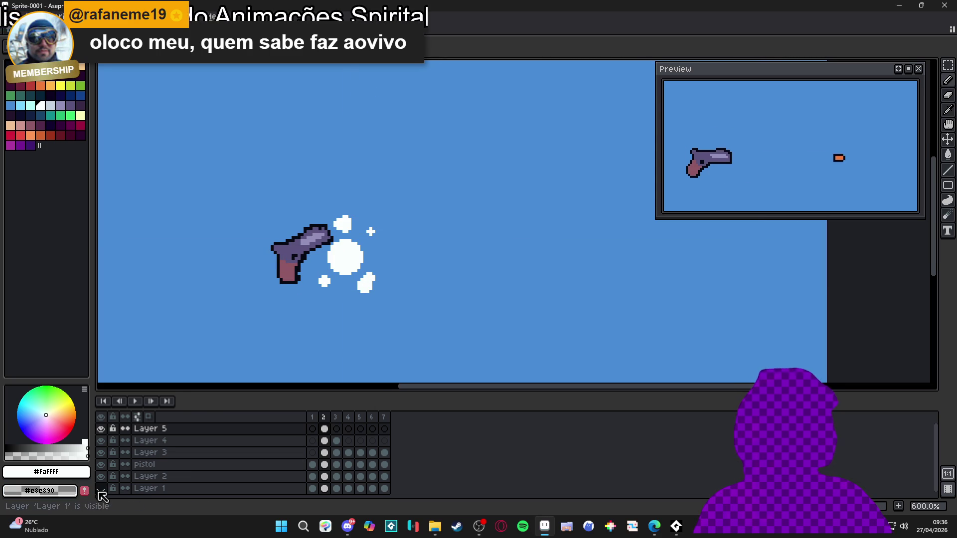
click(337, 430)
click(101, 477)
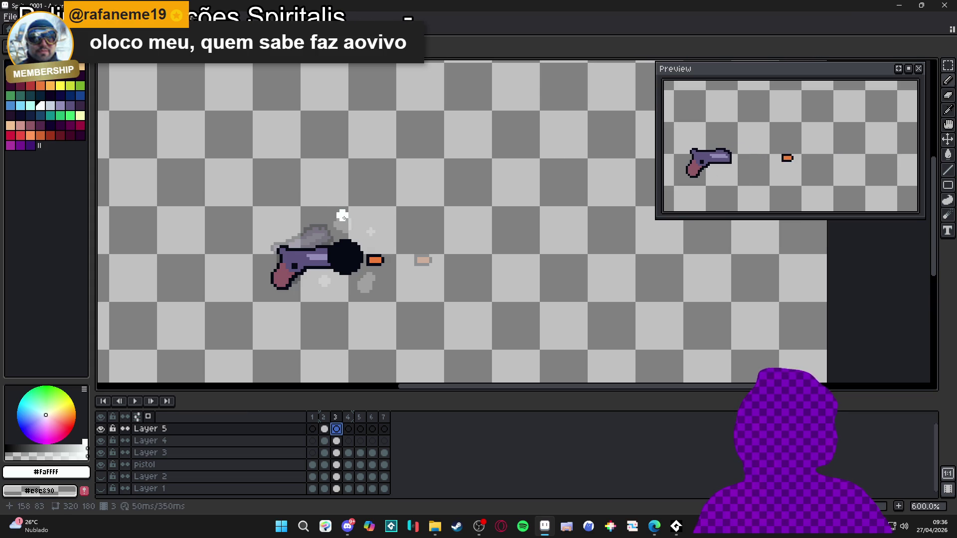
click(377, 226)
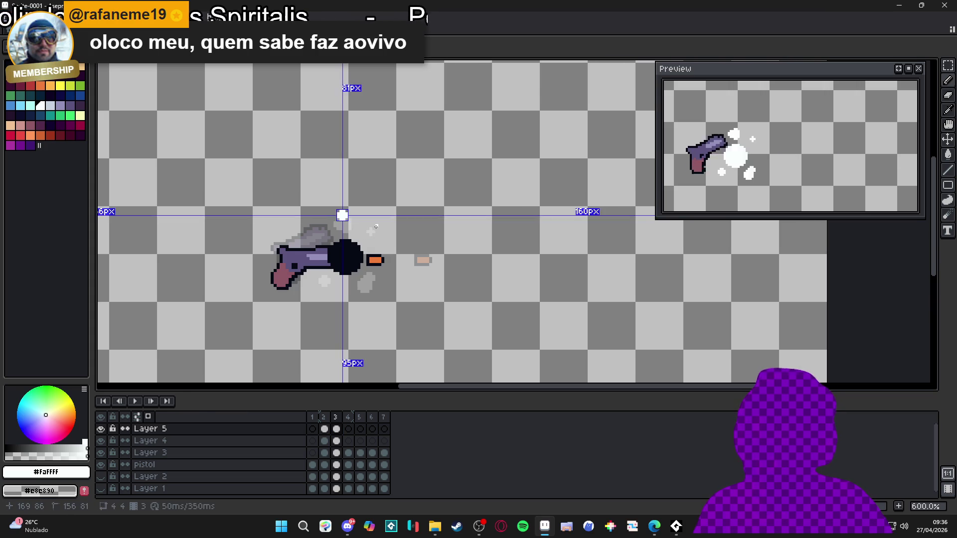
click(376, 294)
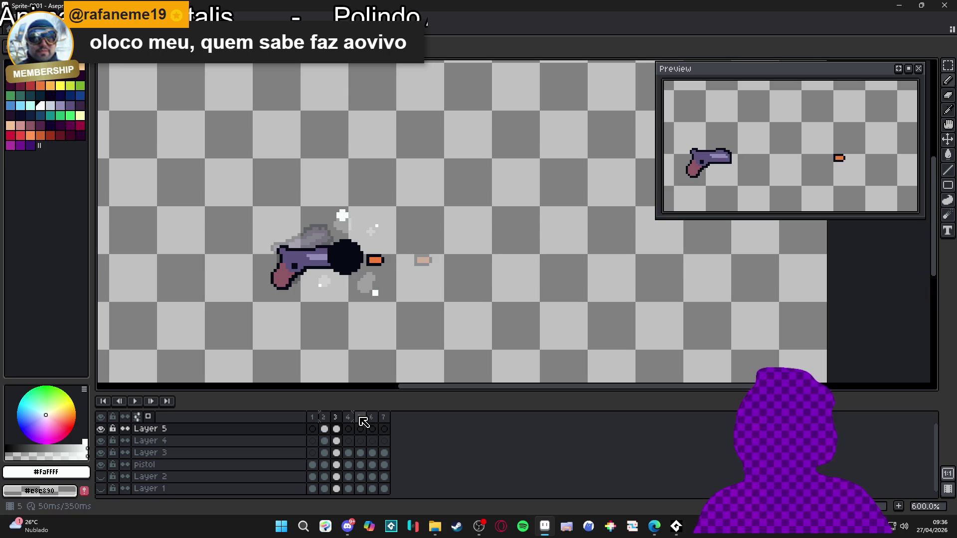
click(350, 431)
click(336, 210)
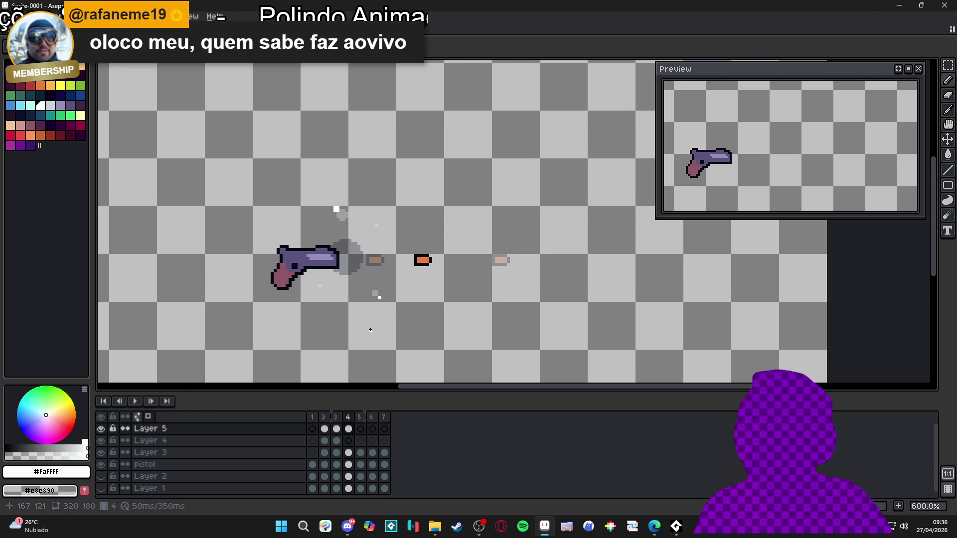
click(101, 488)
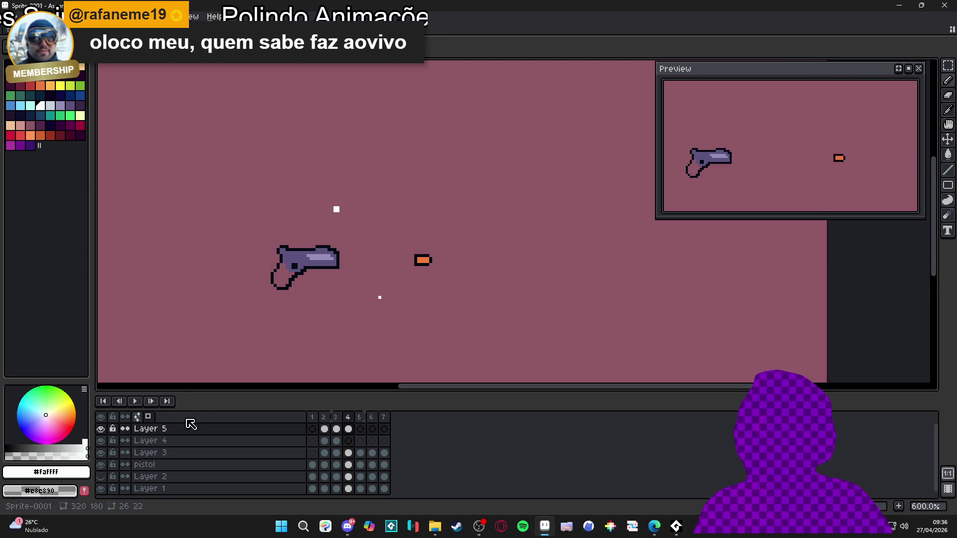
Show the blue background layer again and step to another frame.
click(101, 477)
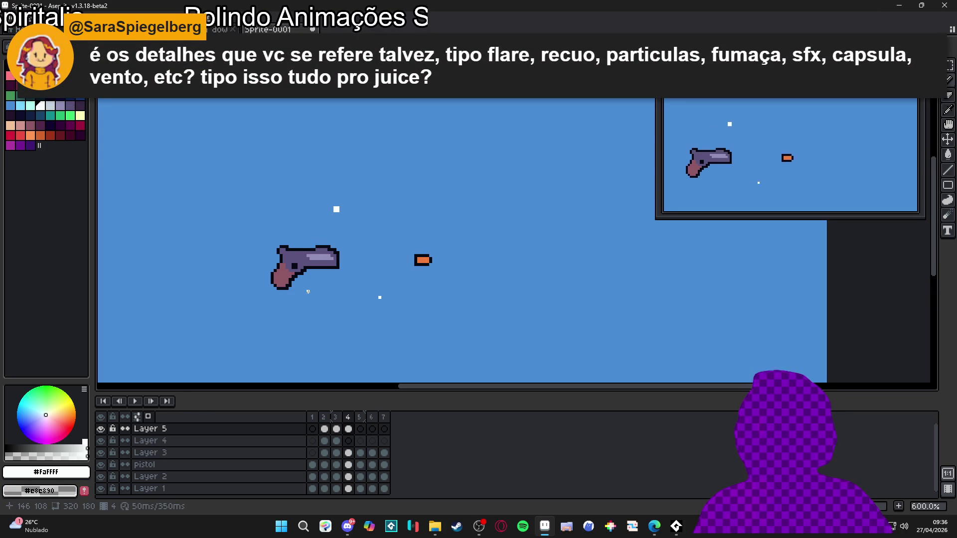
scroll(311, 283, down, 2)
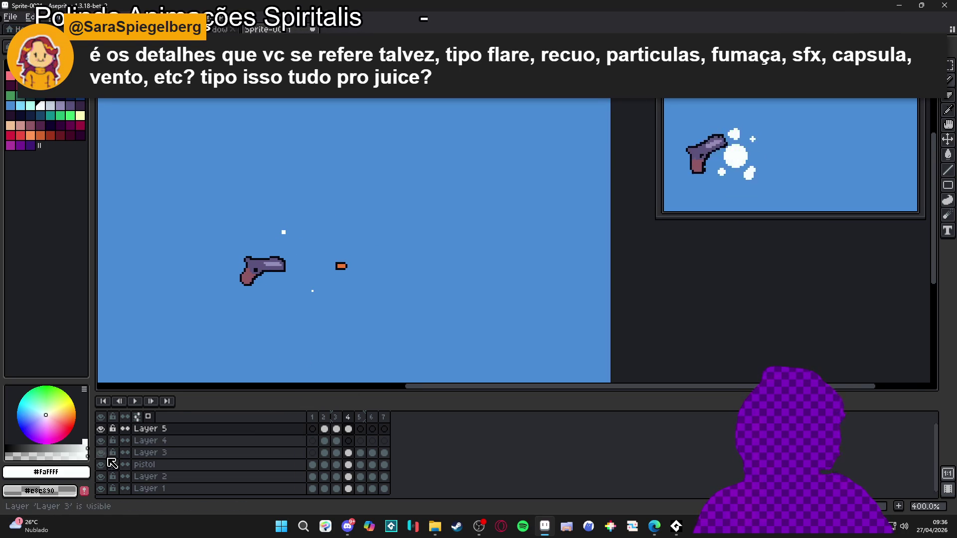
key(Right)
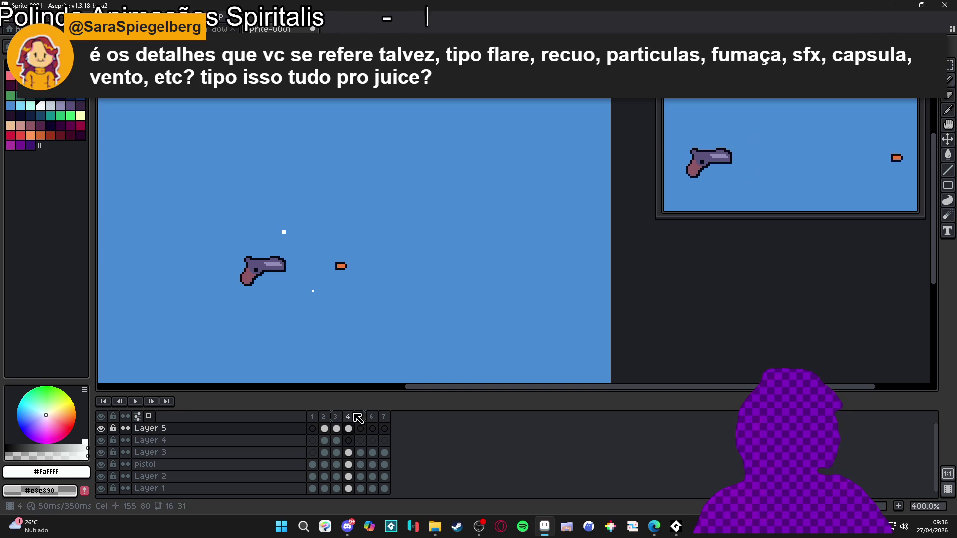
scroll(347, 268, up, 1)
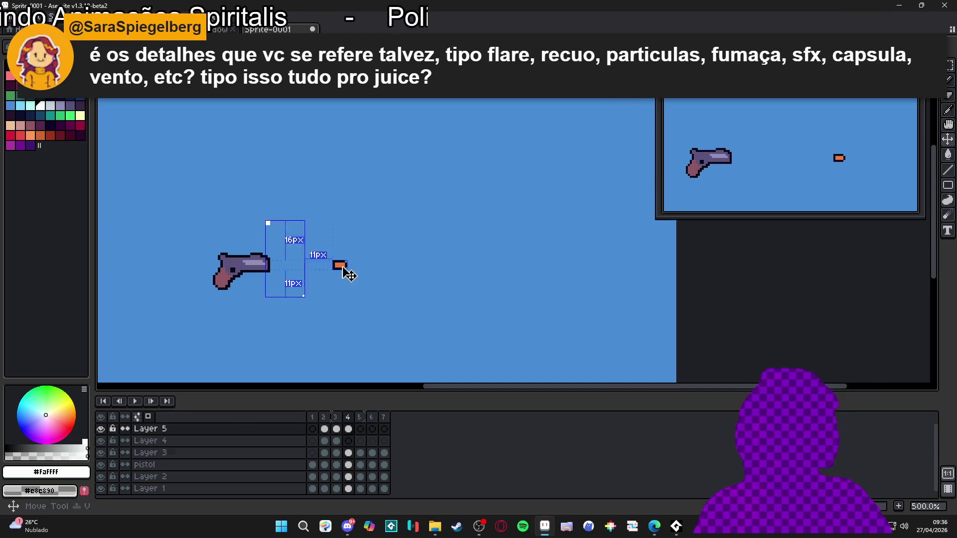
Clear Layer 3's cels in frames 2–7, then select frame 1 and pick white.
ctrl+click(346, 271)
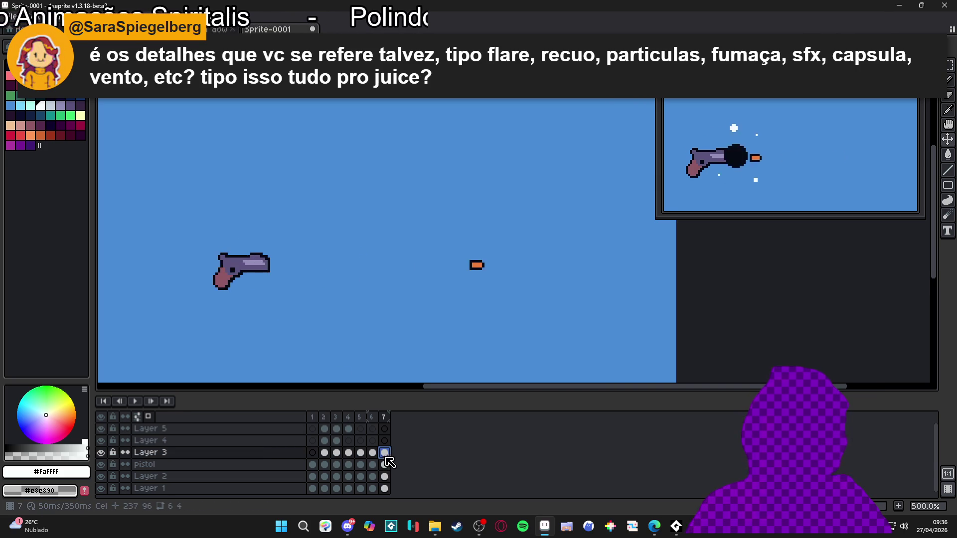
drag(384, 452, 330, 454)
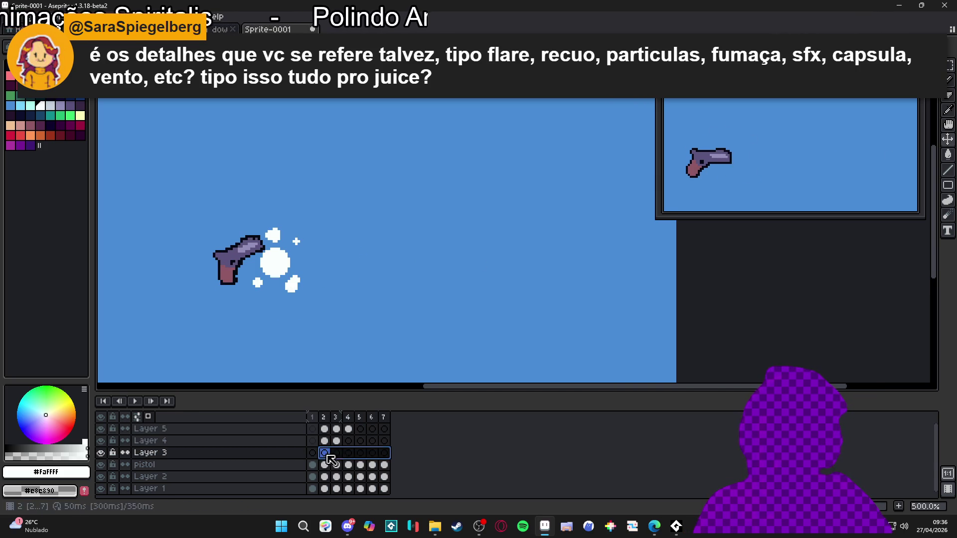
key(Delete)
click(312, 453)
click(41, 105)
Draw a level white bullet line from the barrel and nudge it up a few pixels.
drag(271, 267, 671, 265)
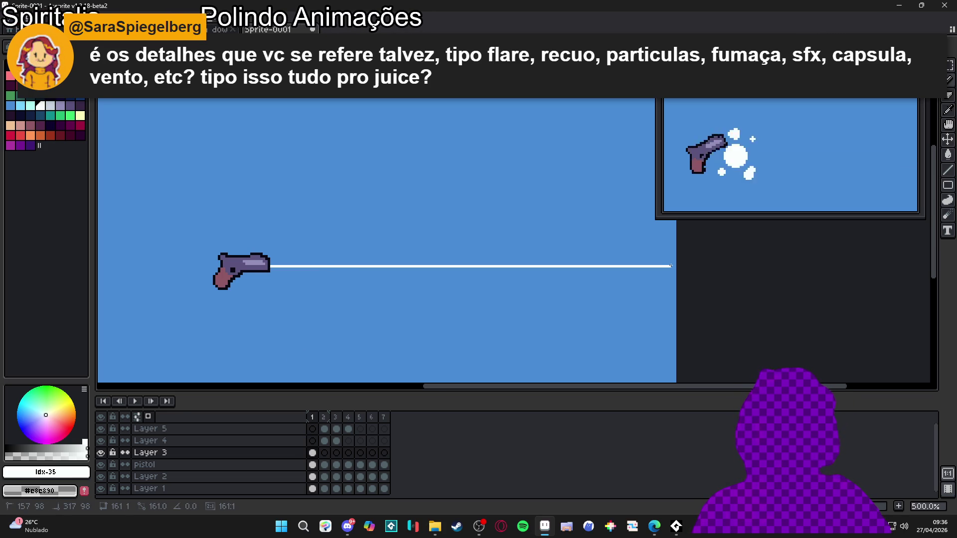
drag(272, 264, 702, 263)
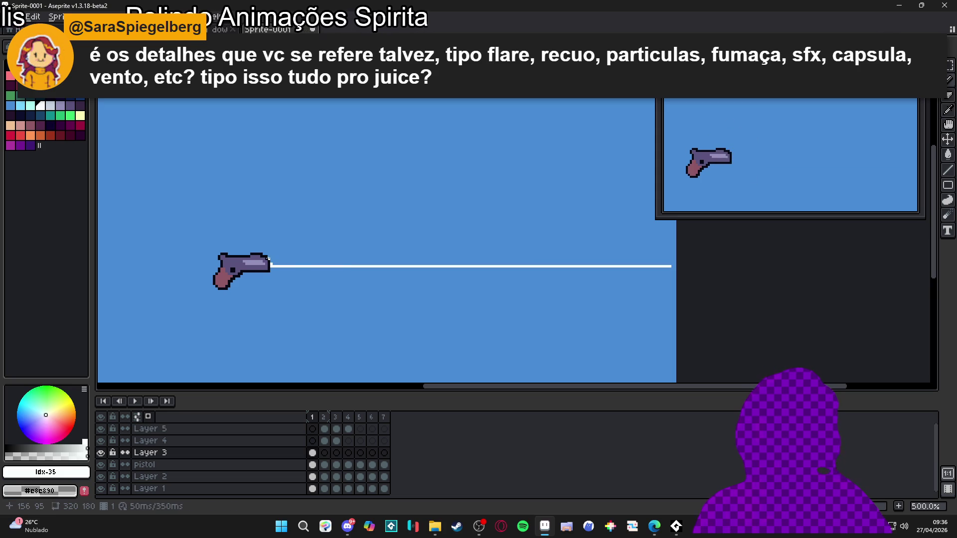
key(ctrl+z)
drag(251, 248, 681, 308)
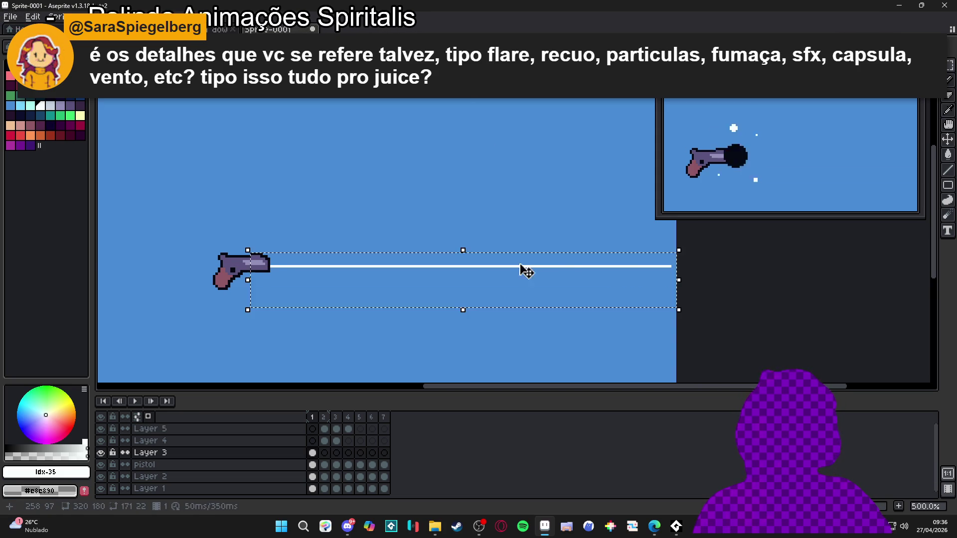
drag(513, 267, 510, 261)
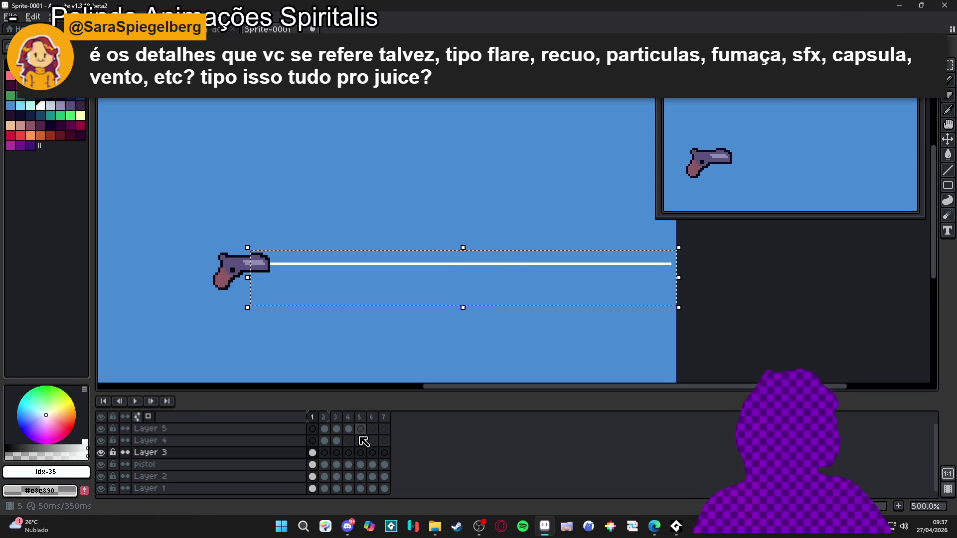
click(325, 453)
key(Return)
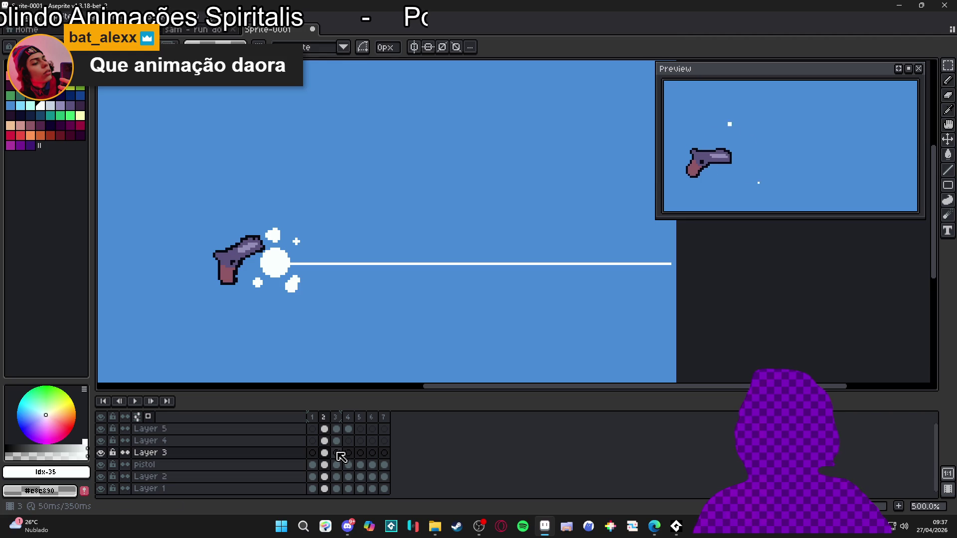
On frame 2, paint white pixels joining the muzzle flash to the beam and preview playback.
scroll(311, 269, up, 4)
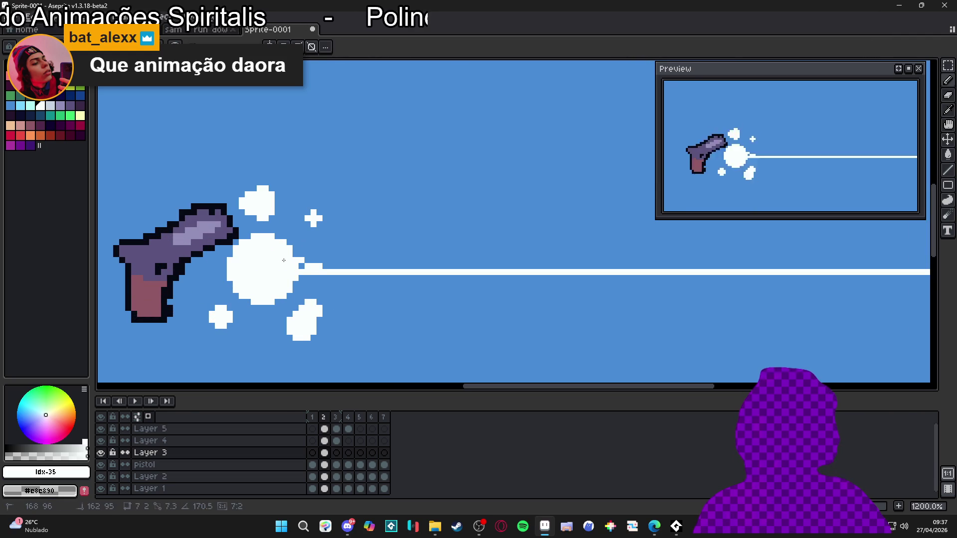
drag(314, 277, 275, 284)
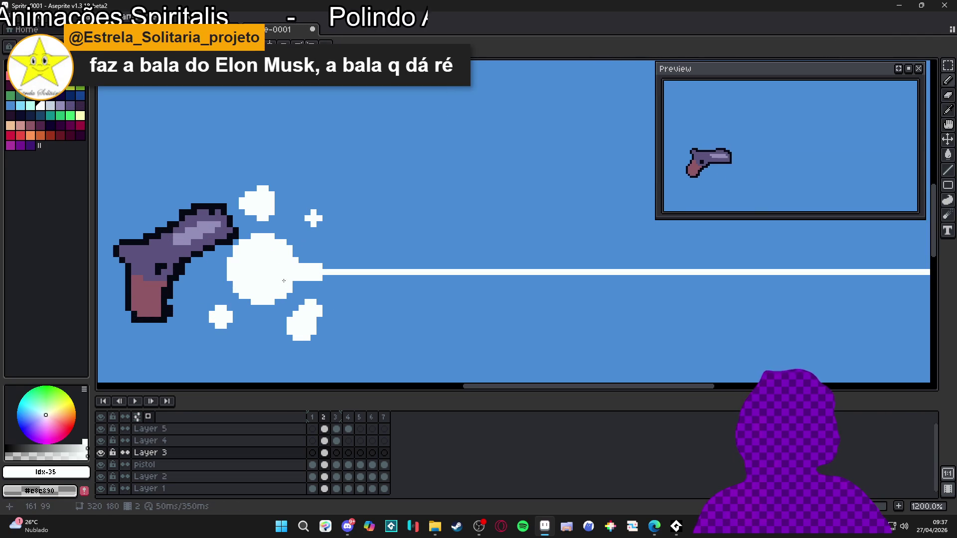
scroll(274, 284, down, 4)
scroll(368, 276, down, 2)
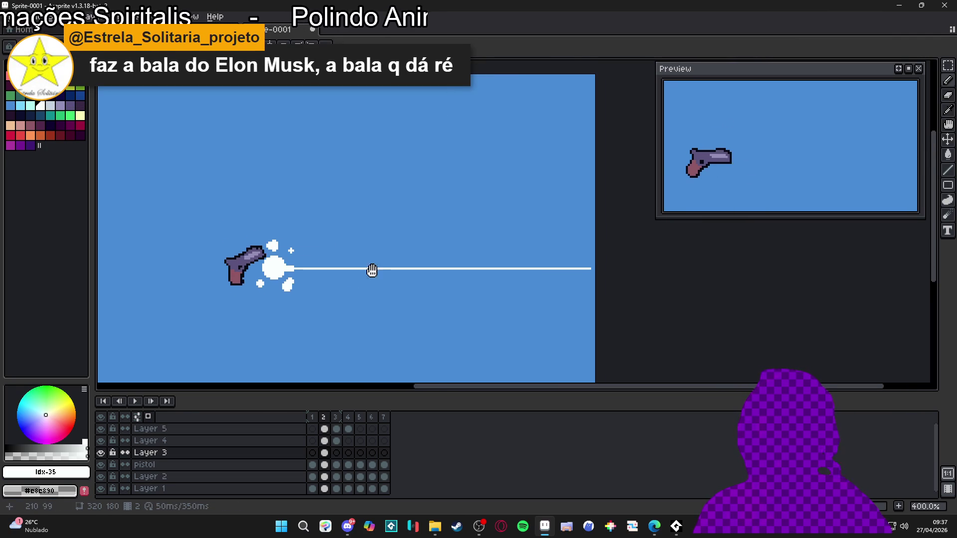
drag(278, 280, 311, 298)
click(137, 405)
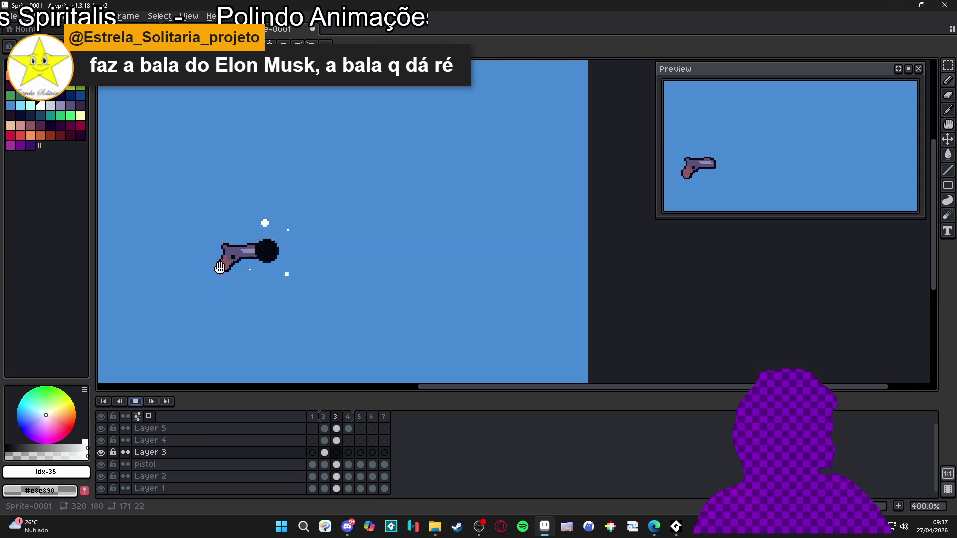
drag(208, 265, 255, 272)
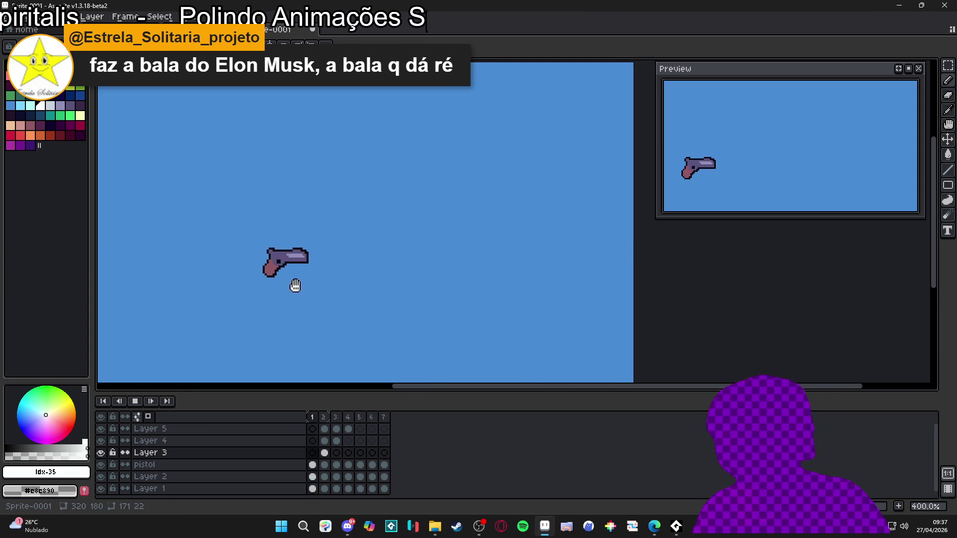
click(135, 401)
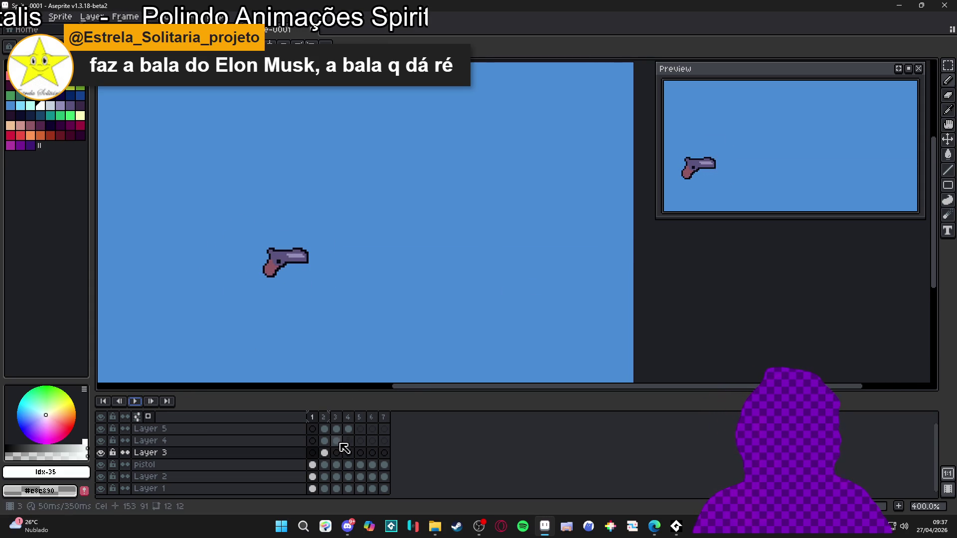
Draw a short diagonal mark at the line's end on Layer 5, then undo it.
click(325, 429)
scroll(635, 256, up, 5)
mouse_move(636, 255)
mouse_down()
mouse_move(624, 243)
mouse_move(631, 277)
mouse_move(621, 288)
mouse_up()
key(ctrl+z)
key(ctrl+z)
key(ctrl+z)
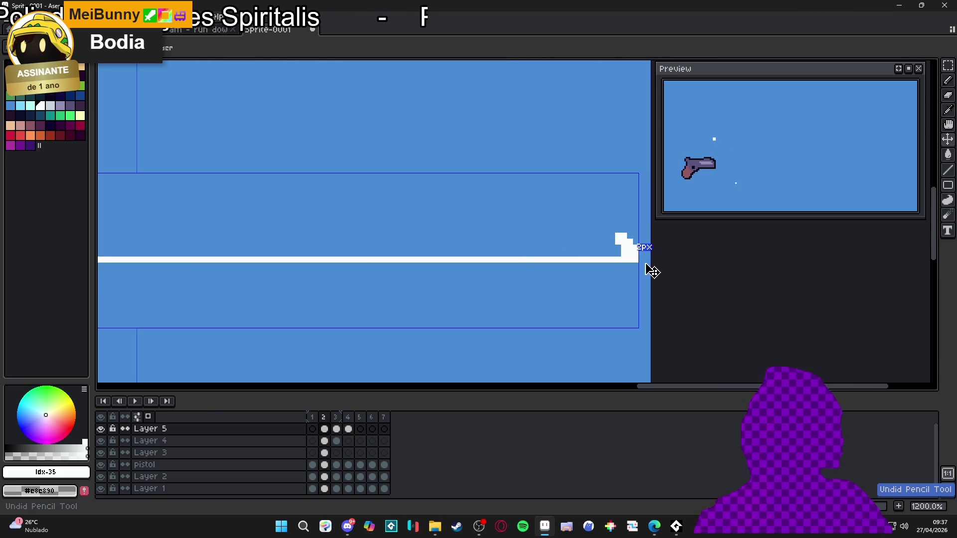
On Layer 3, pencil a jagged white splash at the line's far end on frame 2.
click(324, 441)
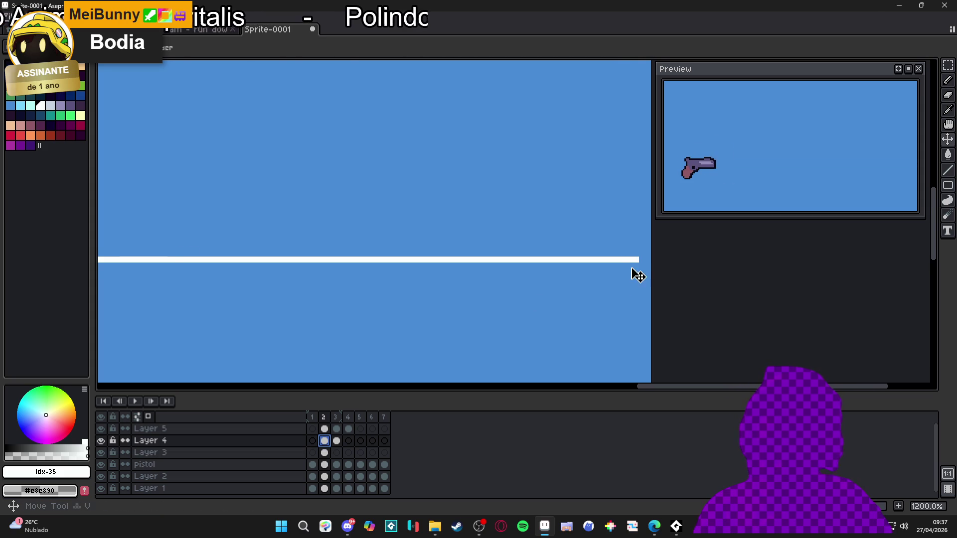
key(alt+Down)
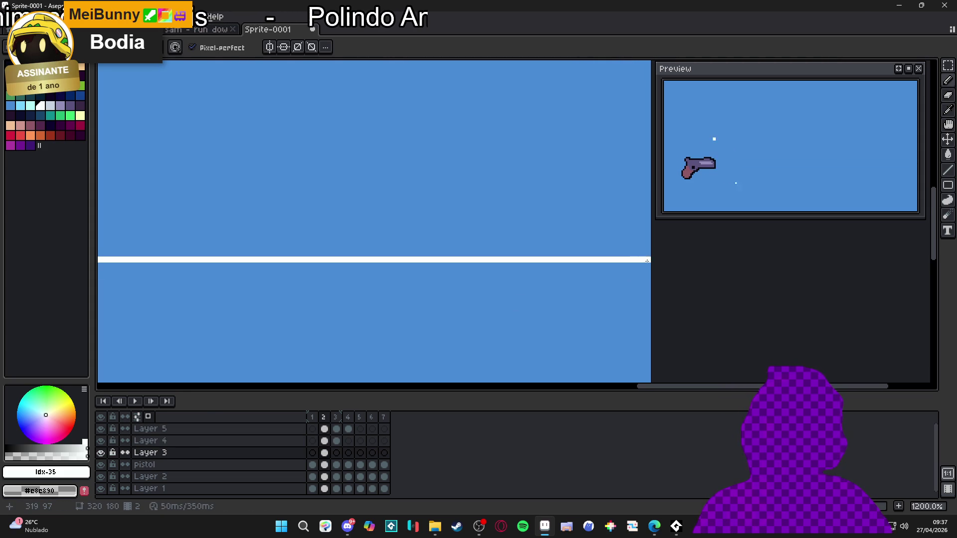
click(643, 253)
mouse_move(643, 244)
mouse_down()
mouse_move(629, 240)
mouse_move(636, 277)
mouse_up()
click(622, 236)
click(631, 276)
drag(641, 236, 646, 236)
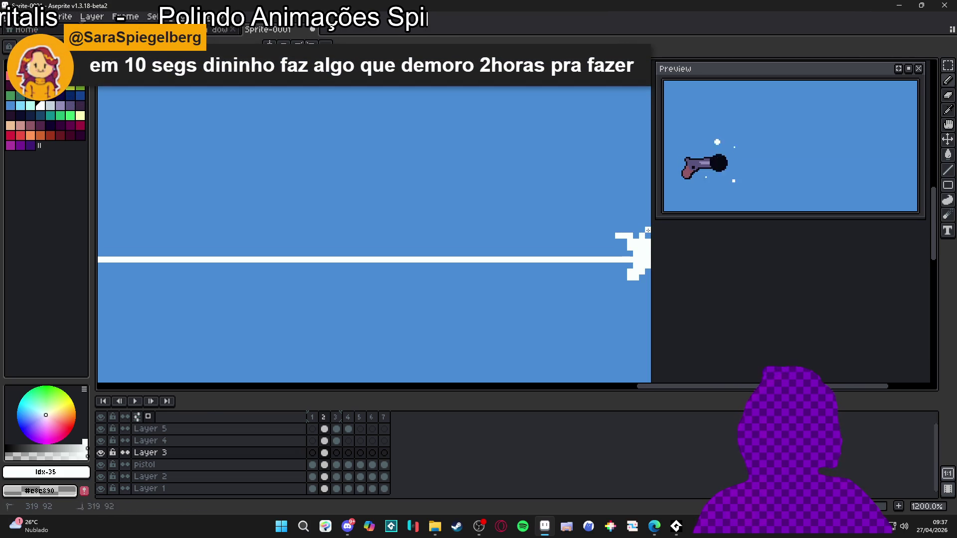
click(646, 224)
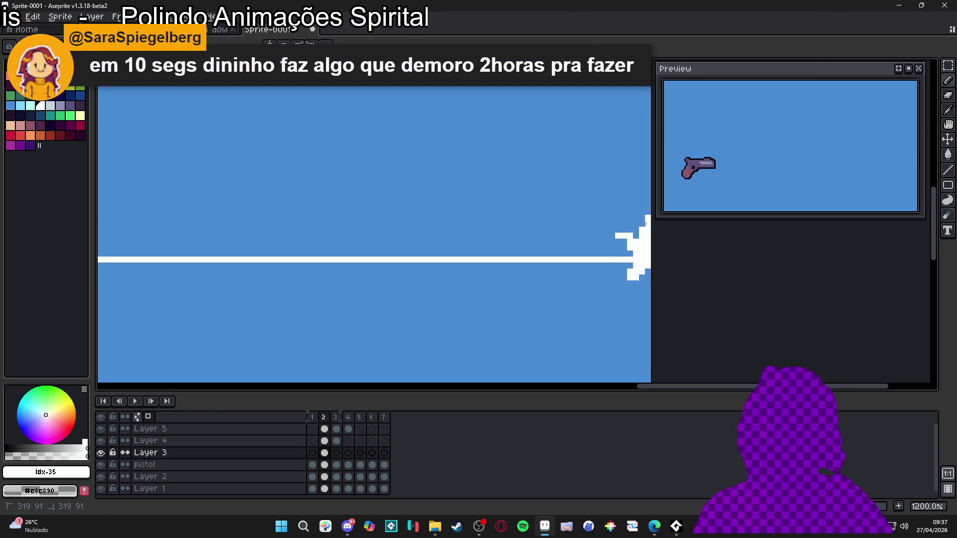
scroll(646, 241, down, 2)
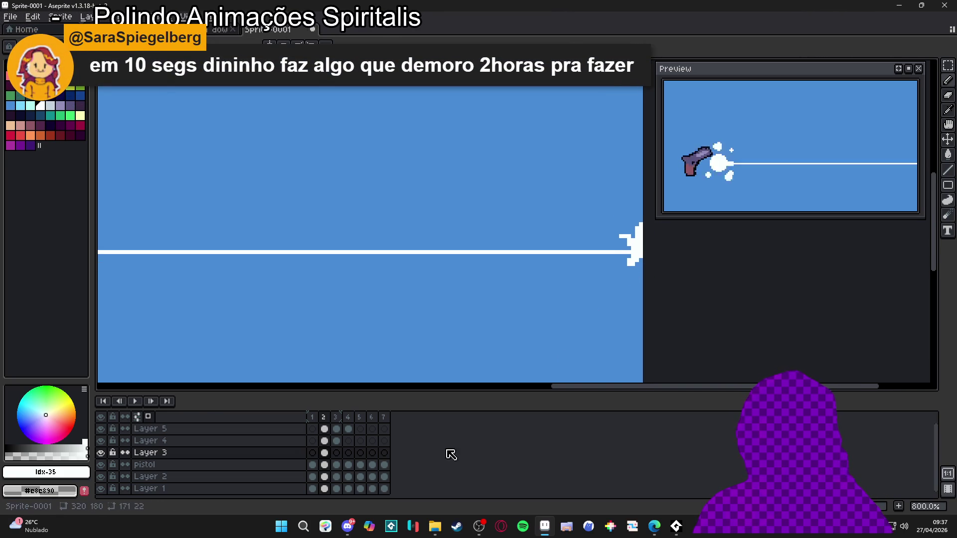
Go to frame 3 and hide Layers 1 and 2.
click(336, 453)
click(101, 489)
click(101, 476)
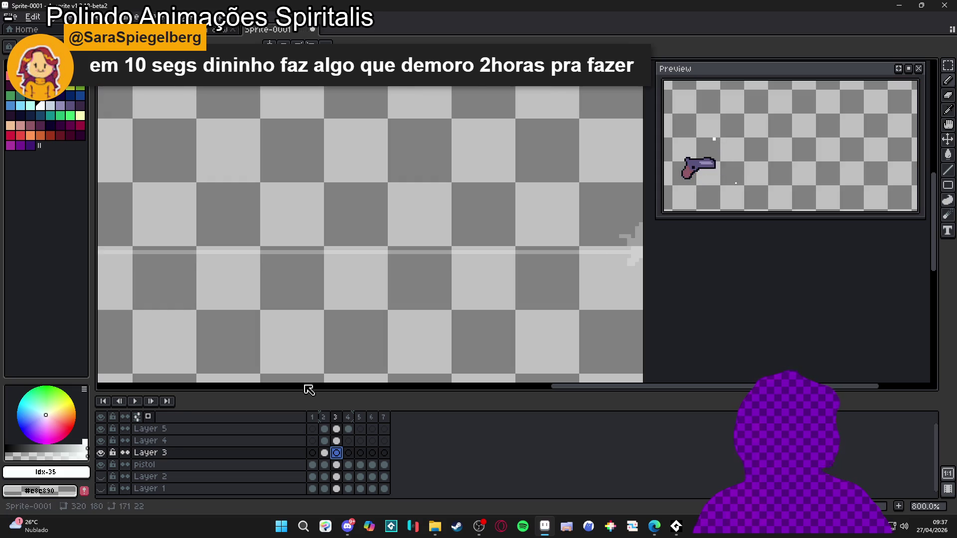
On Layer 3, dot white splash pixels near the beam's end in frames 3 and 4.
scroll(616, 232, up, 1)
click(637, 230)
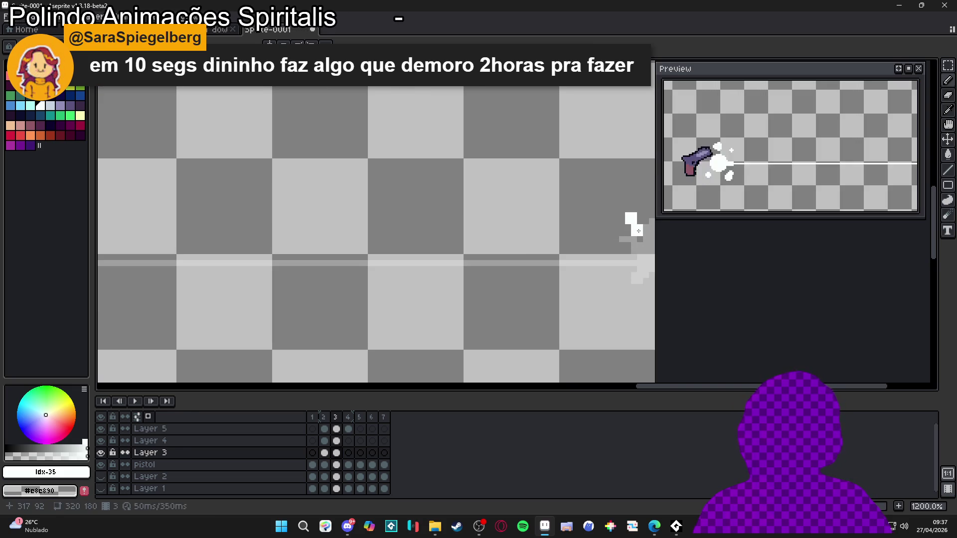
click(647, 209)
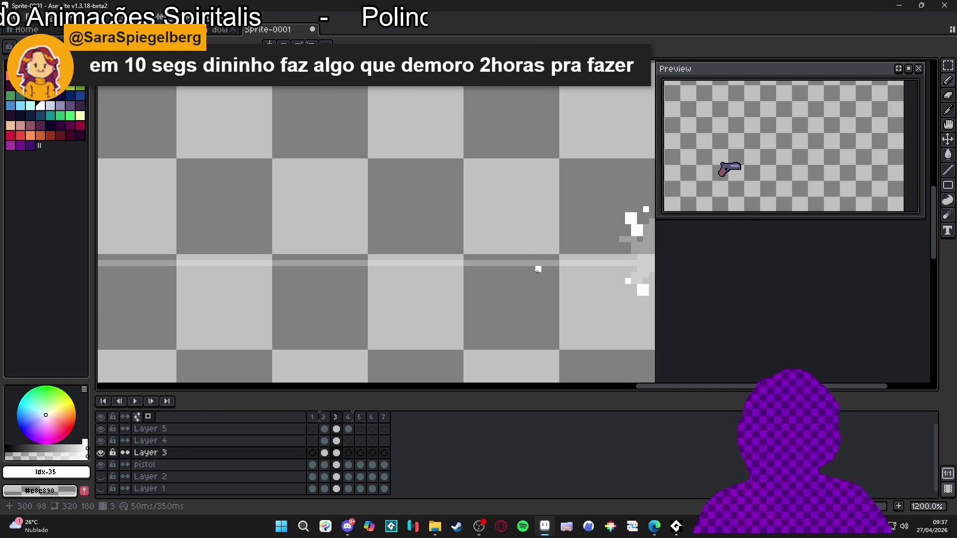
click(348, 452)
click(597, 203)
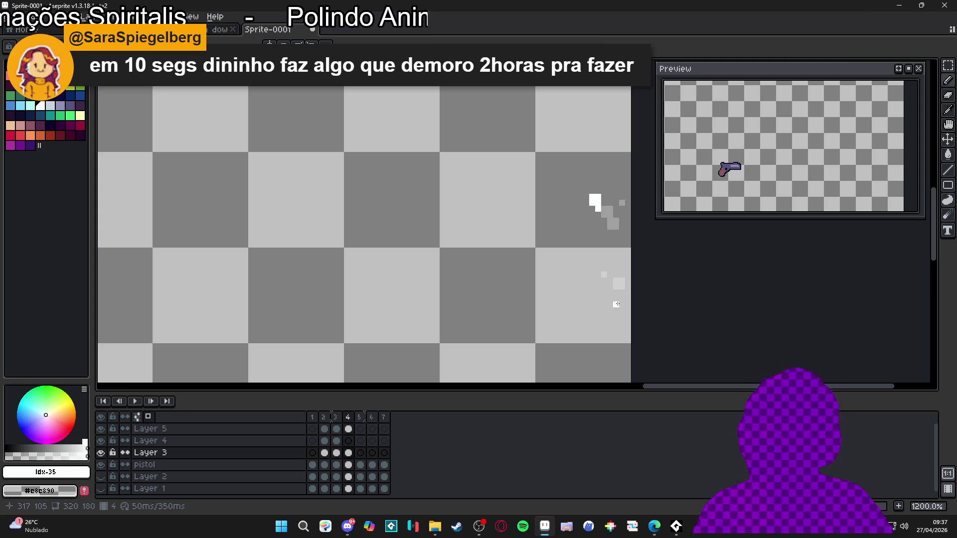
Make Layer 1 and Layer 2 visible again and start playing the animation.
scroll(618, 297, down, 4)
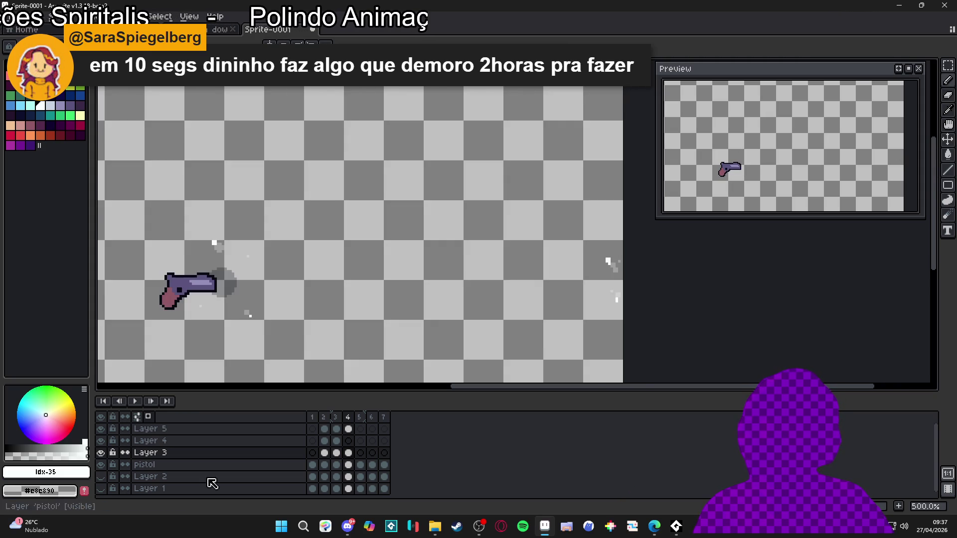
click(101, 488)
click(101, 477)
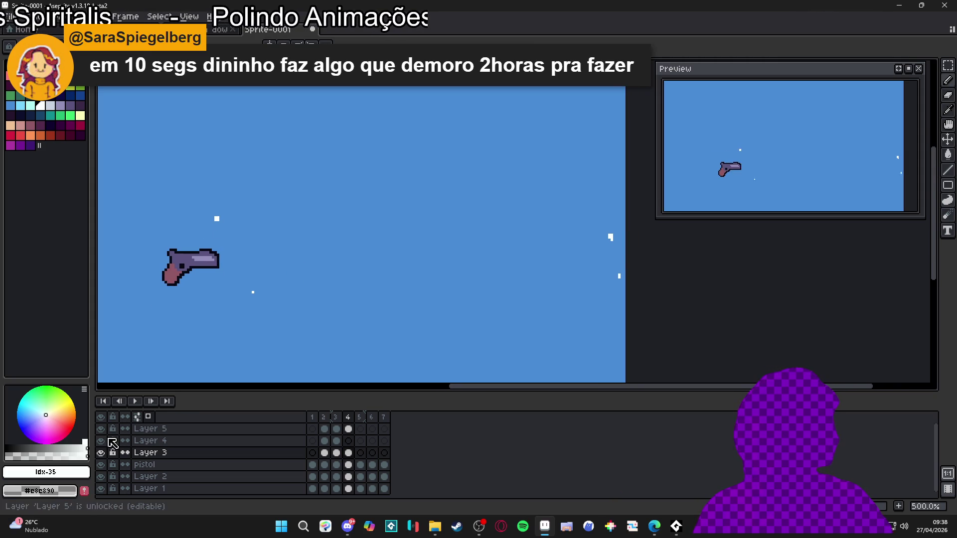
click(134, 402)
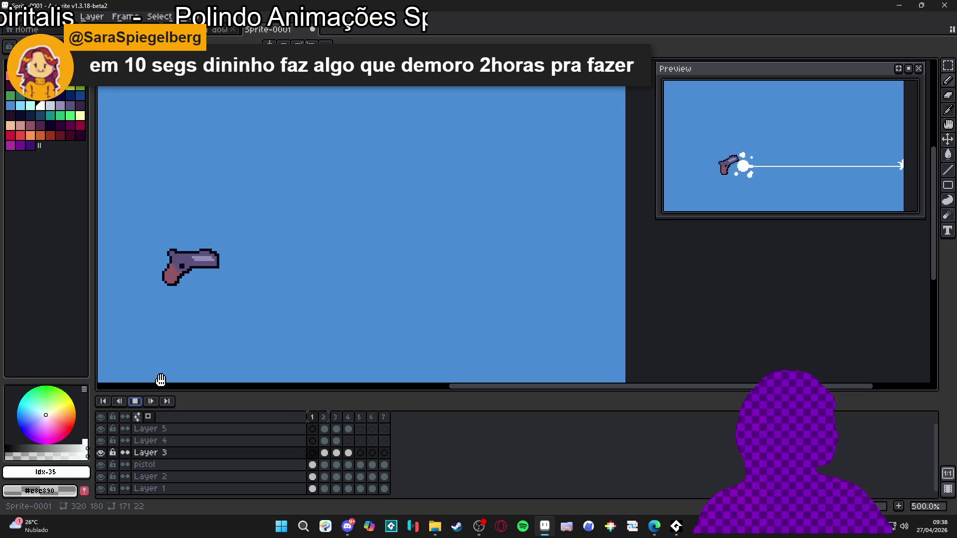
Pan the view during playback, then stop the animation on frame 3.
scroll(208, 316, down, 1)
drag(208, 317, 231, 292)
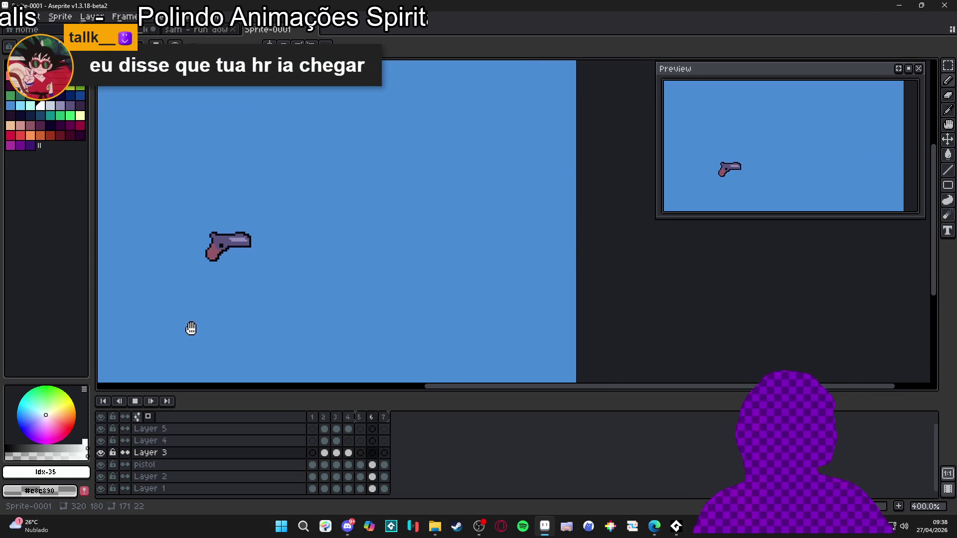
click(135, 401)
Zoom out and recentre the sprite, then open the File menu.
scroll(293, 284, down, 1)
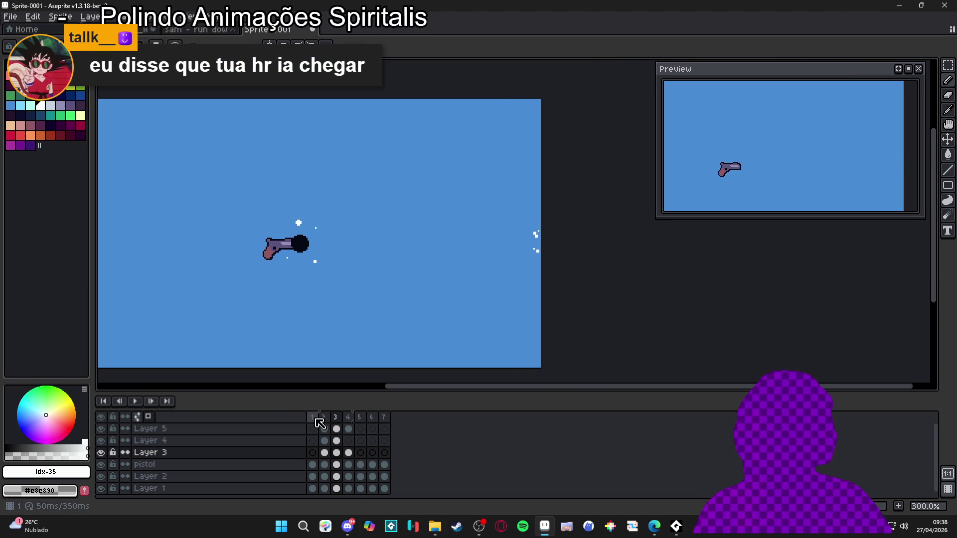
drag(324, 312, 377, 300)
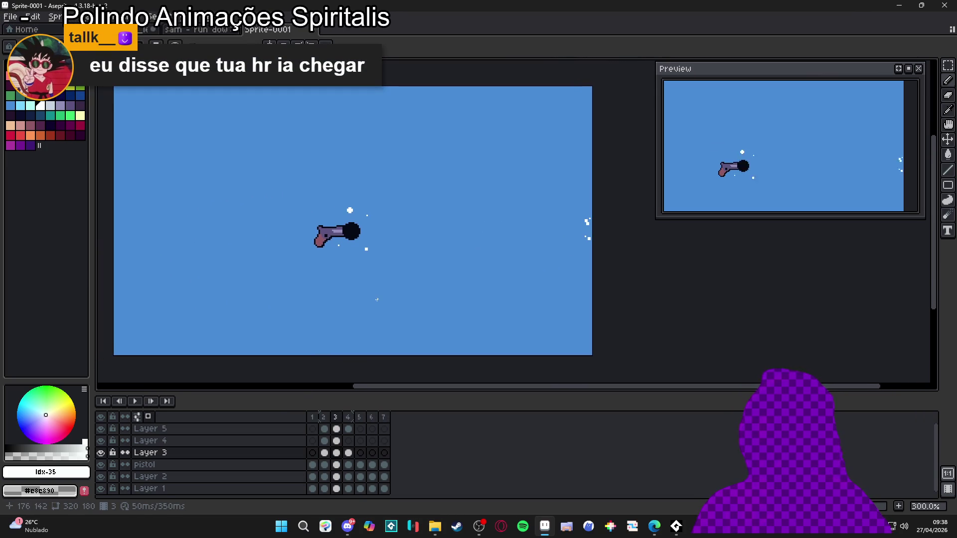
scroll(373, 303, down, 1)
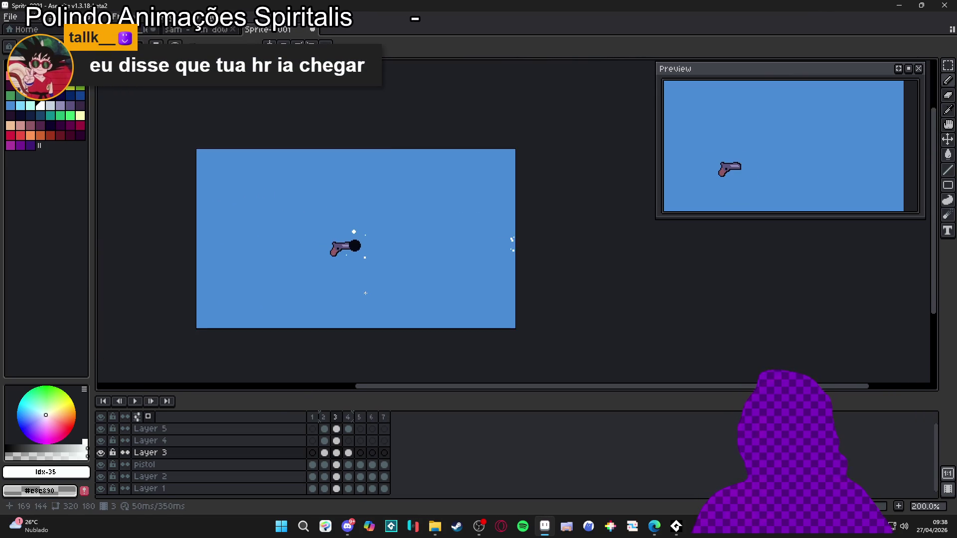
click(10, 16)
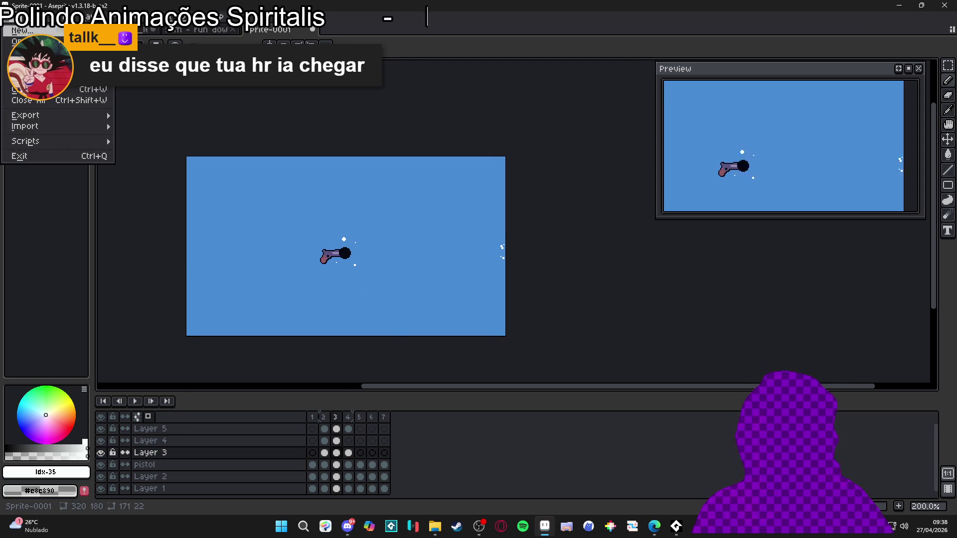
Look through the Save As file-type list, then cancel without saving.
click(74, 78)
click(106, 456)
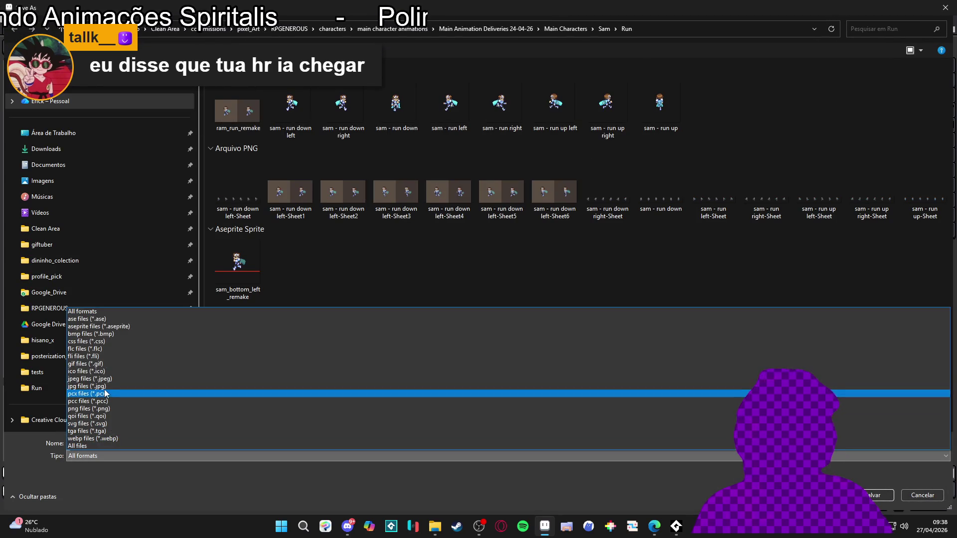
click(80, 446)
click(923, 495)
Merge Layer 5 down into Layer 4, then Layer 4 down into Layer 3.
click(271, 429)
right_click(271, 430)
click(292, 482)
right_click(259, 432)
click(312, 483)
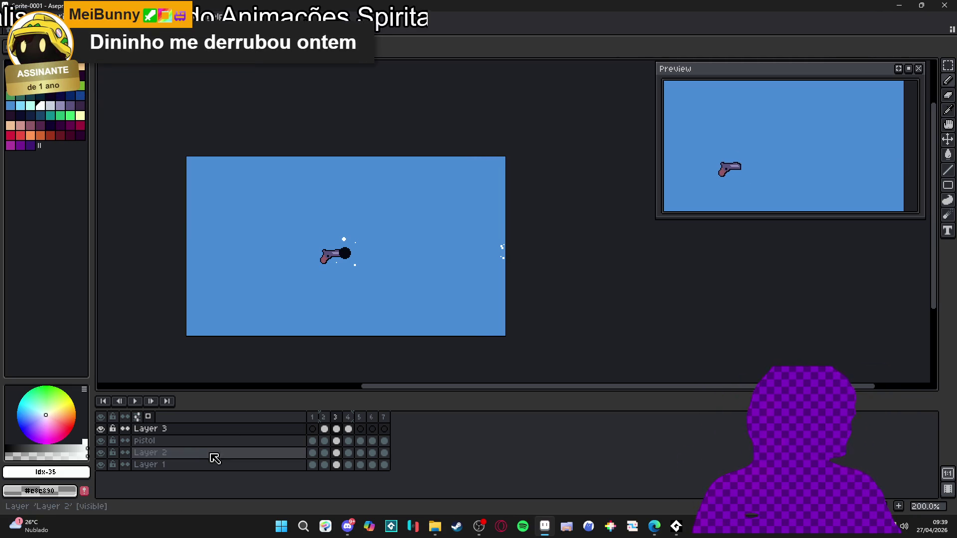
Merge Layer 3, the pistol layer and Layer 2 down into a single Layer 1.
right_click(218, 430)
click(287, 483)
right_click(293, 429)
click(297, 483)
right_click(256, 429)
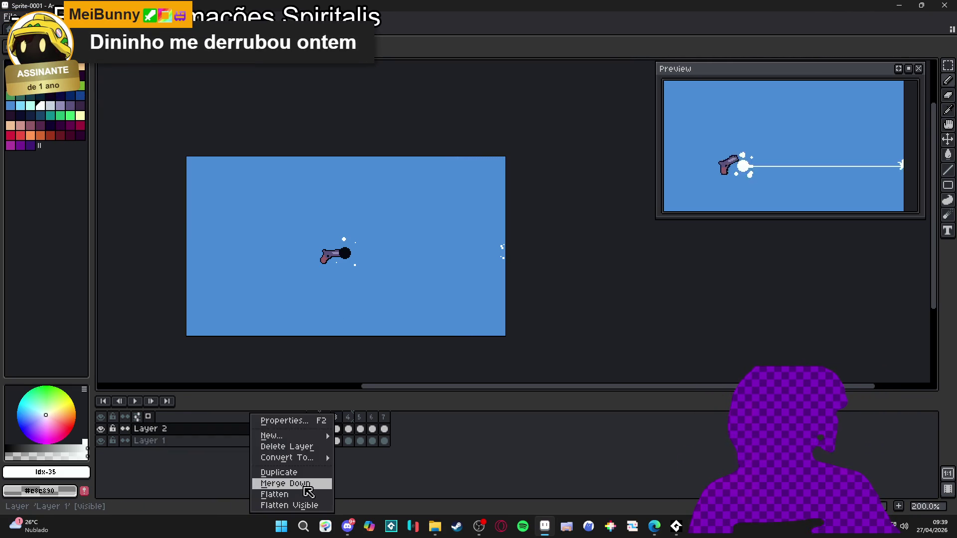
click(298, 483)
On frame 2 with the muzzle flash, undo and redo the last cel movement.
scroll(337, 277, up, 1)
scroll(399, 284, down, 1)
drag(399, 284, 388, 285)
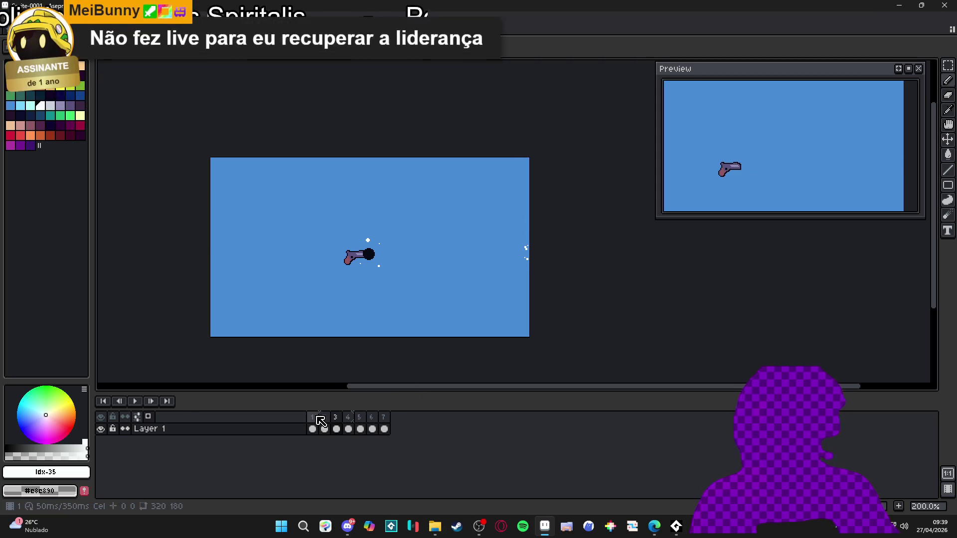
click(324, 429)
scroll(371, 285, up, 1)
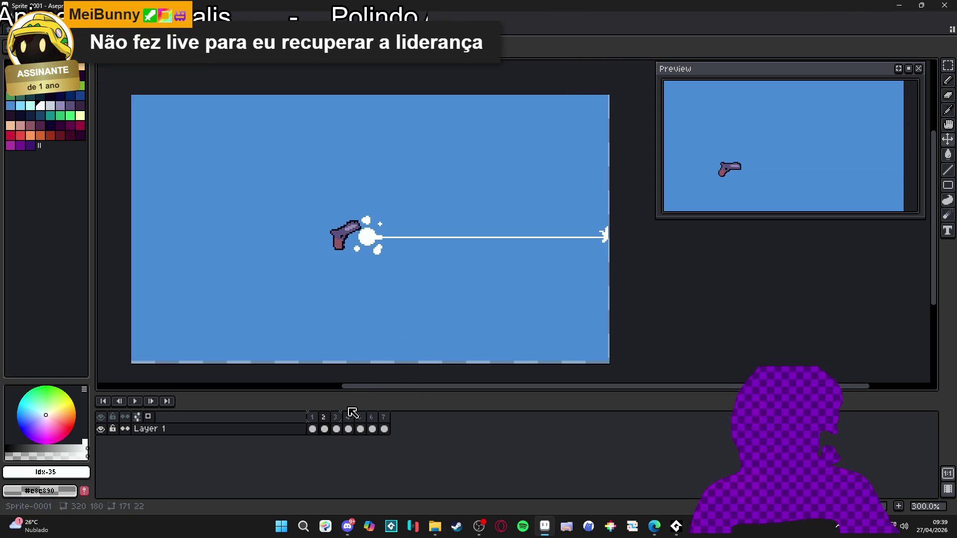
key(ctrl+z)
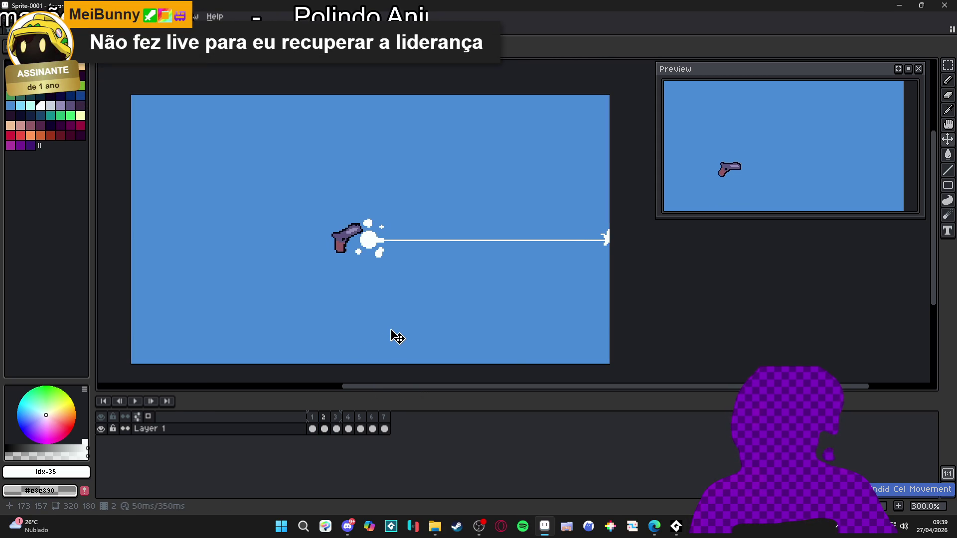
key(ctrl+y)
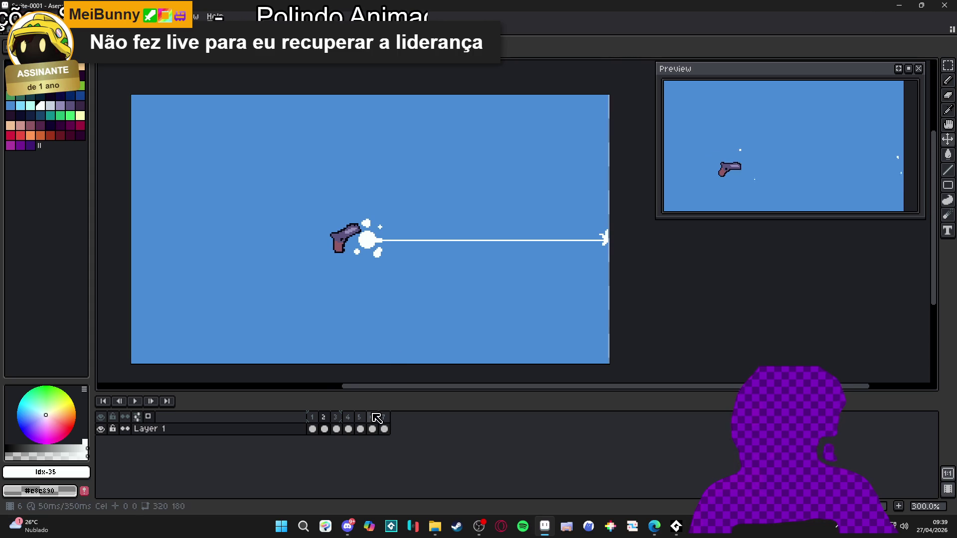
Nudge frame 3's drawing one pixel right and frame 4's drawing one pixel up.
click(337, 429)
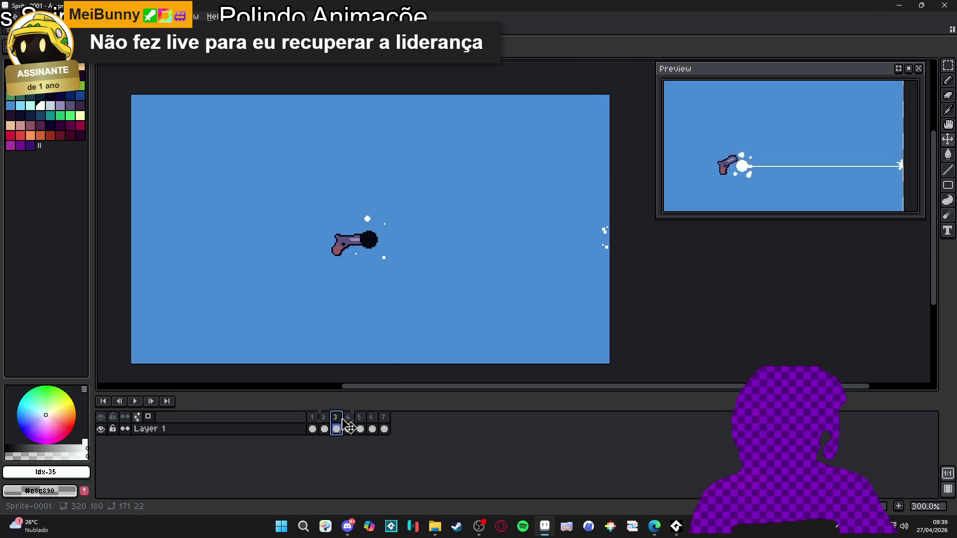
click(384, 338)
drag(383, 337, 390, 337)
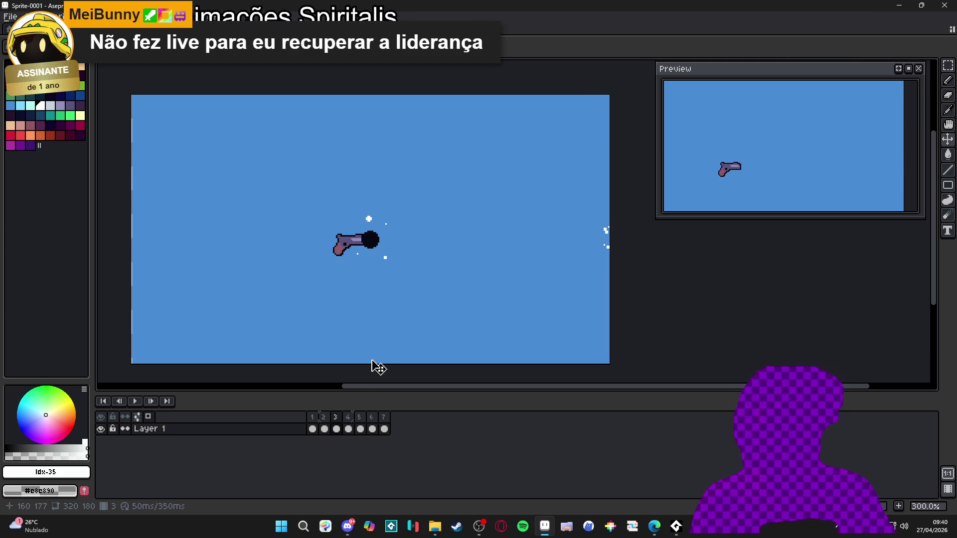
click(348, 429)
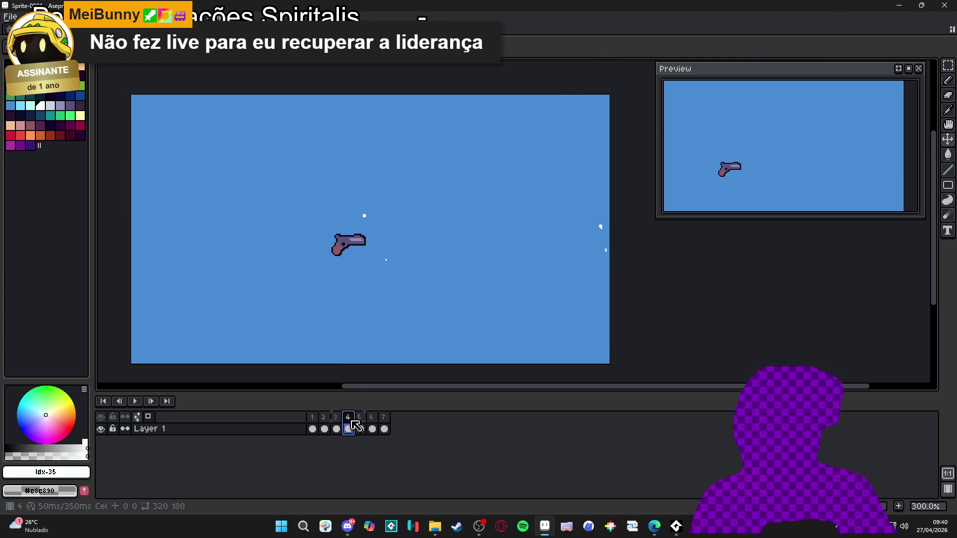
drag(383, 346, 384, 345)
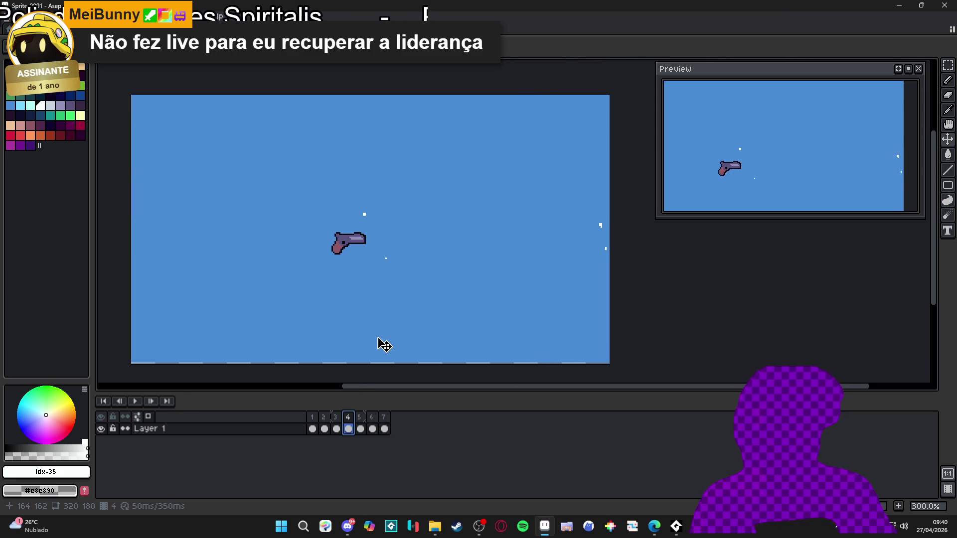
Move frame 5's gun down a few pixels, then bring up Canvas Size.
key(Right)
click(395, 335)
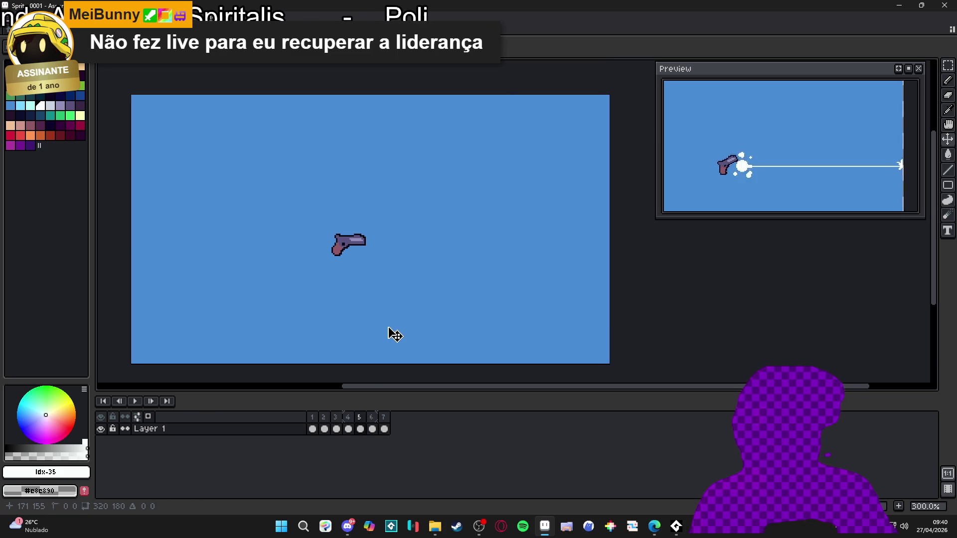
drag(395, 335, 394, 337)
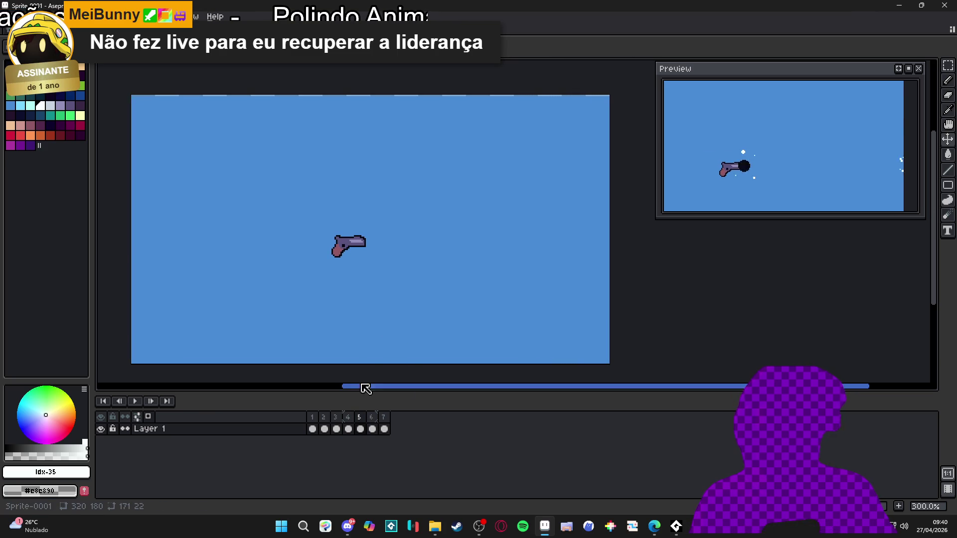
drag(370, 337, 368, 336)
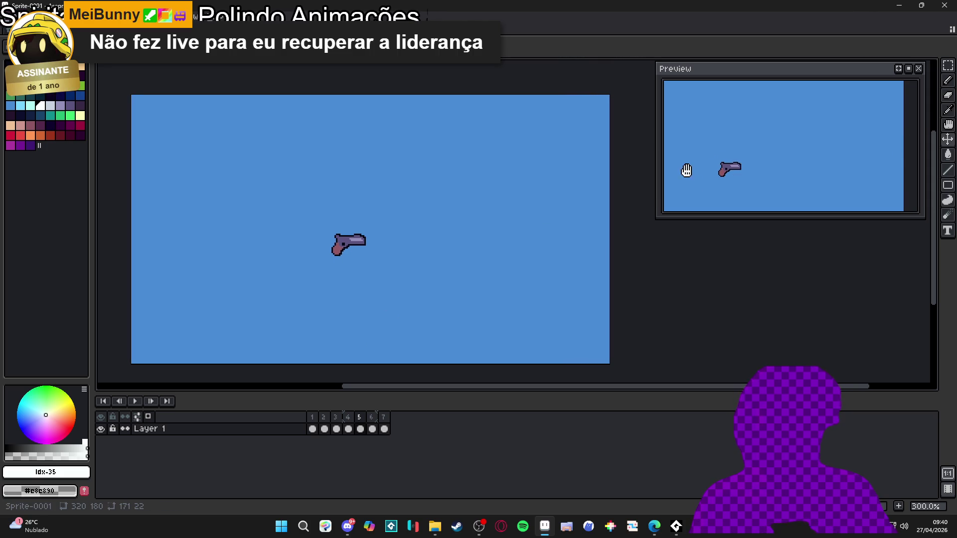
drag(354, 292, 339, 295)
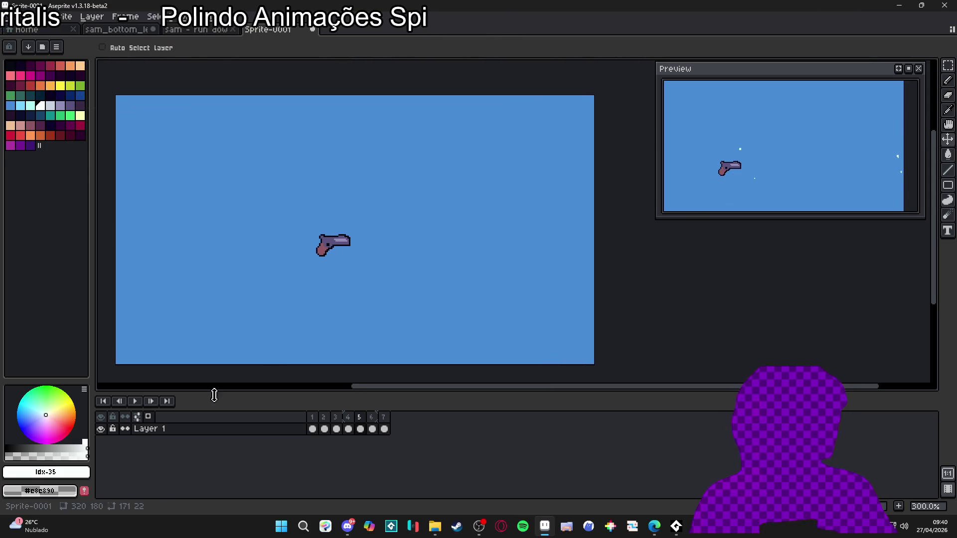
key(ctrl+alt+c)
Drag the canvas corner inward to crop the sprite to 294×144 px and confirm.
drag(598, 86, 586, 107)
drag(582, 114, 577, 110)
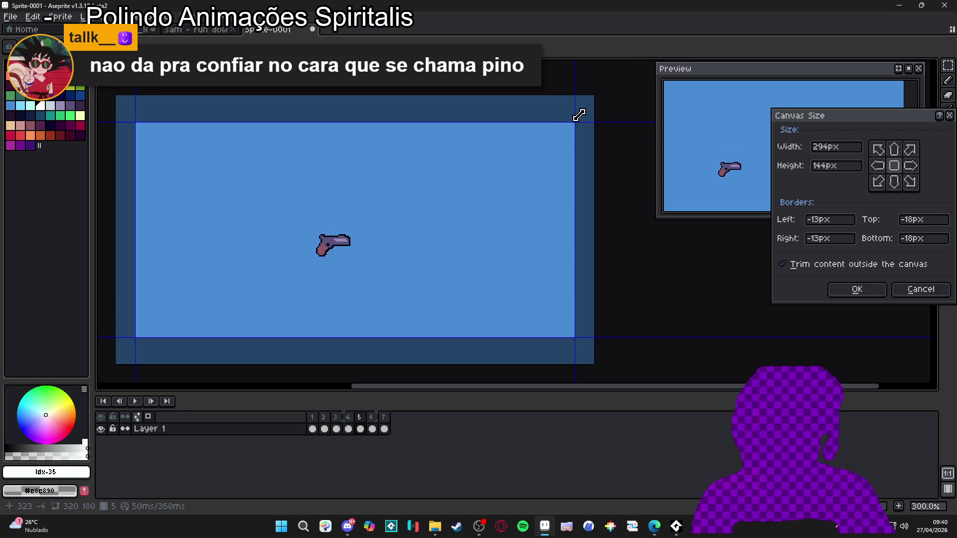
click(857, 289)
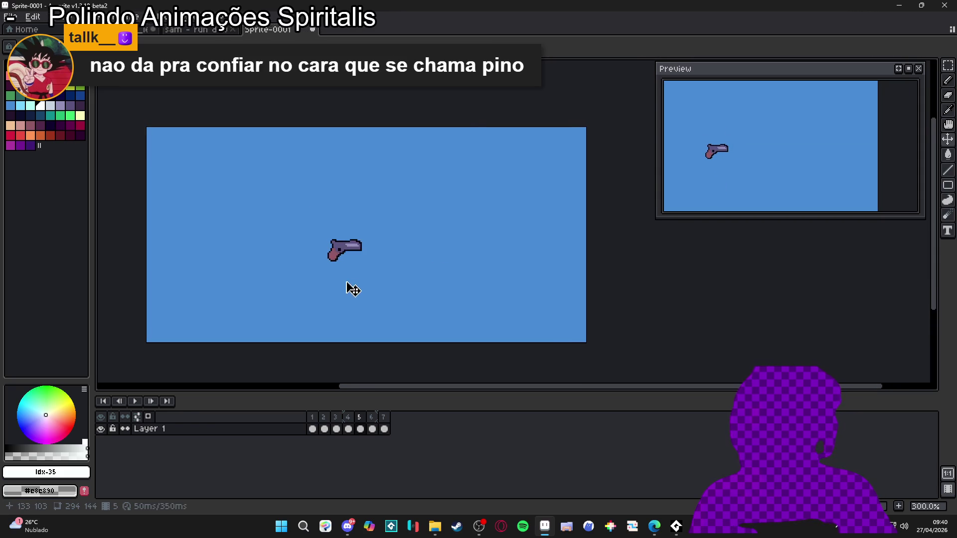
Review the cropped animation playing, then stop playback.
scroll(342, 298, up, 1)
scroll(335, 299, down, 1)
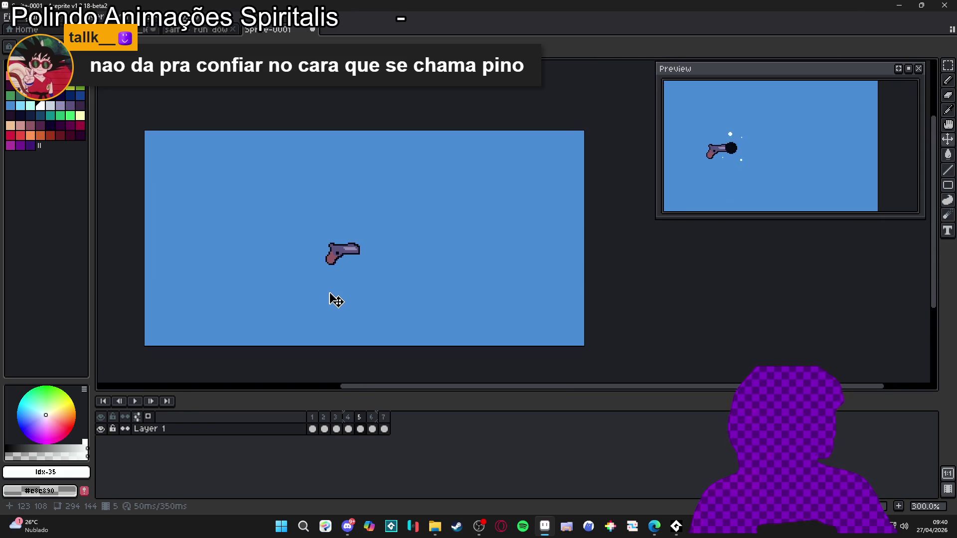
scroll(293, 284, up, 1)
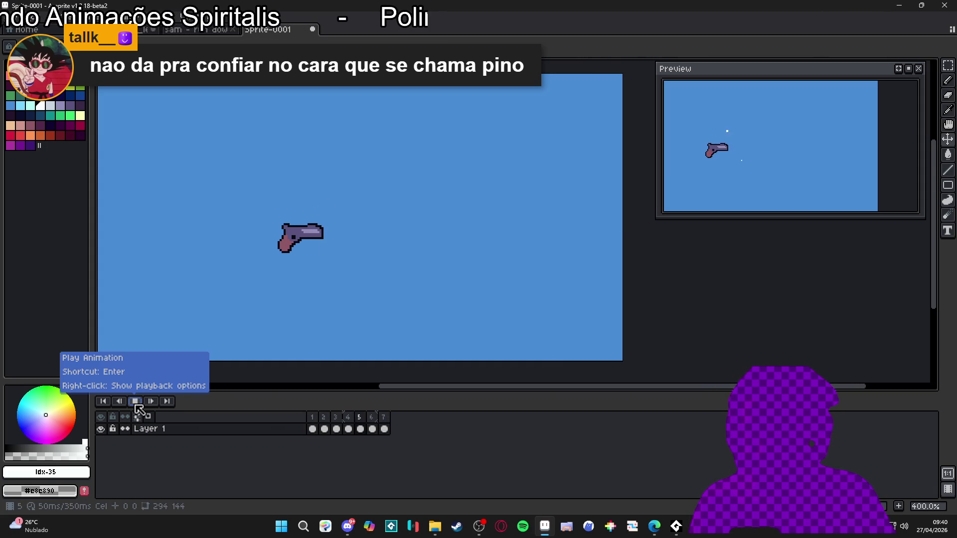
click(135, 402)
Zoom and pan the view over the stopped 294×144 gunshot sprite.
scroll(279, 321, down, 1)
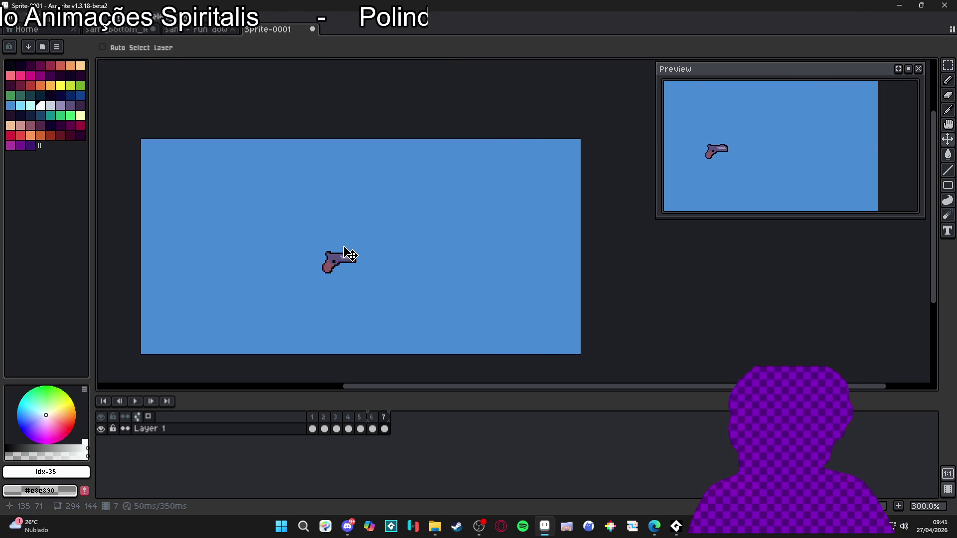
drag(317, 271, 326, 268)
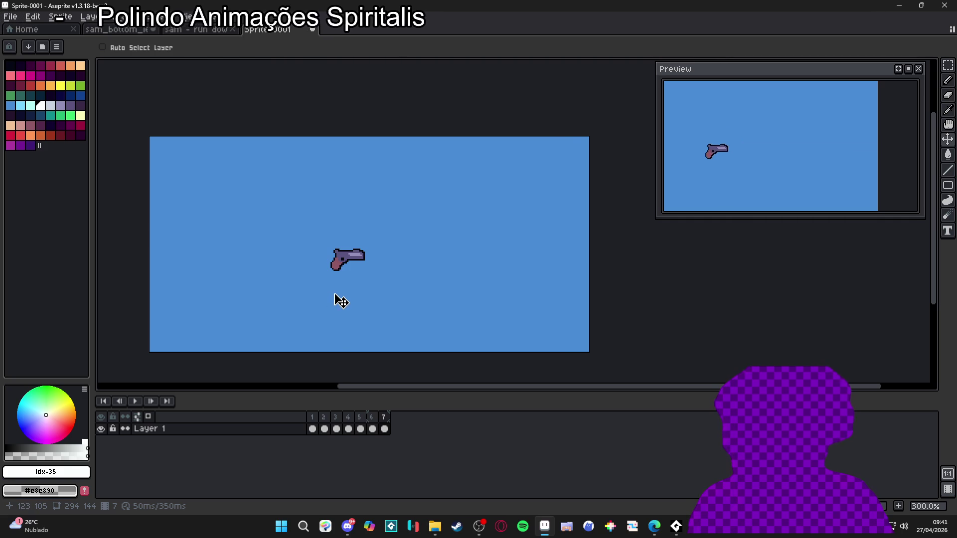
Switch to the 'sam - run down left-Sheet' sprite and center the characters in the Preview.
click(211, 30)
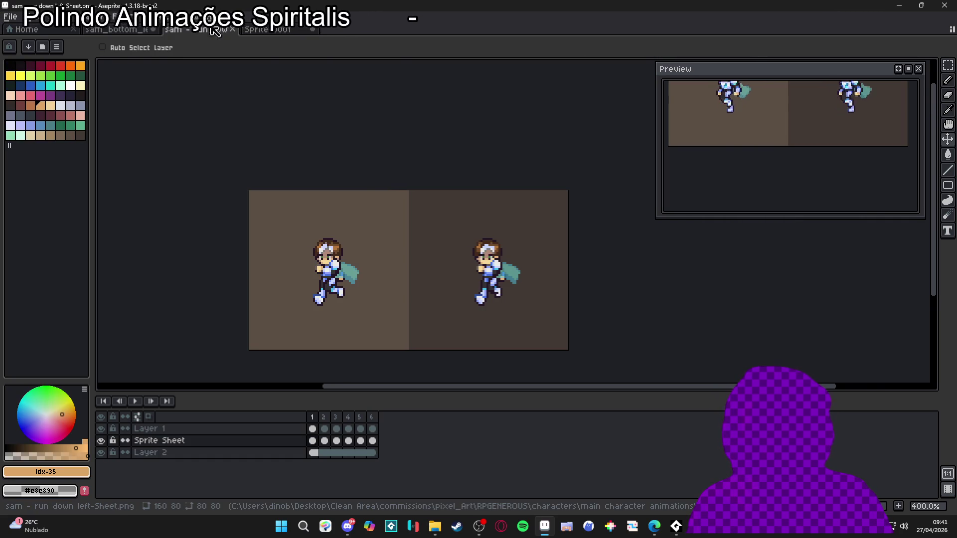
drag(915, 133, 865, 200)
drag(347, 258, 336, 254)
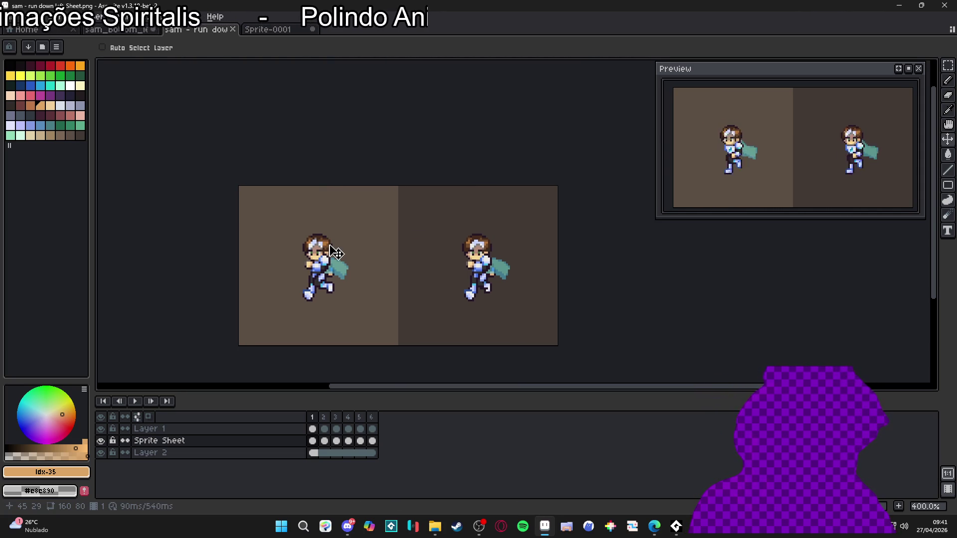
Briefly show and hide Discord, then bring File Explorer to the front.
click(347, 526)
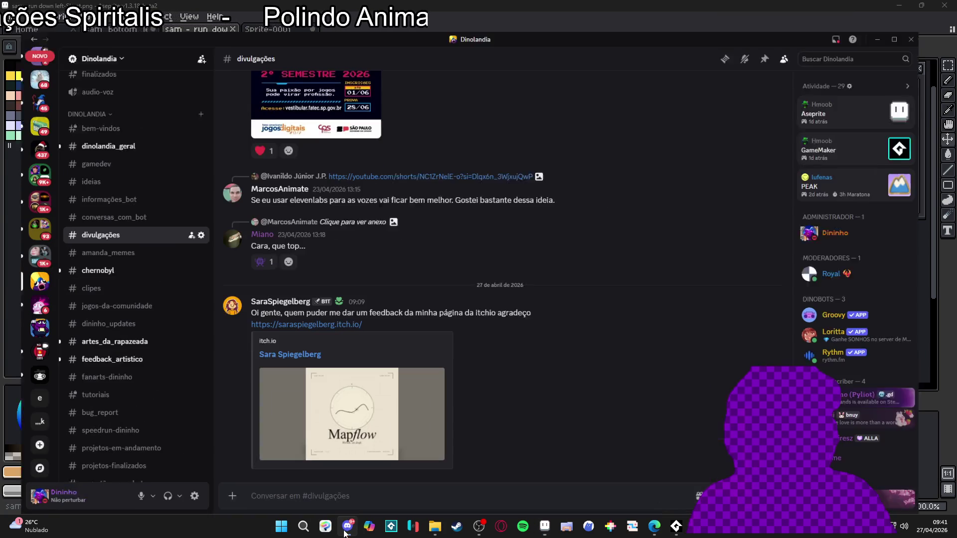
click(348, 526)
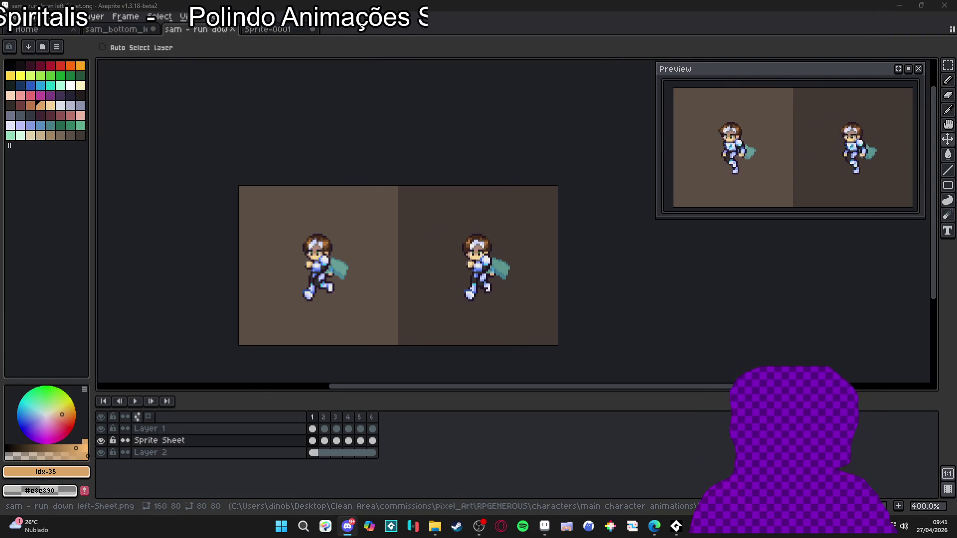
click(435, 527)
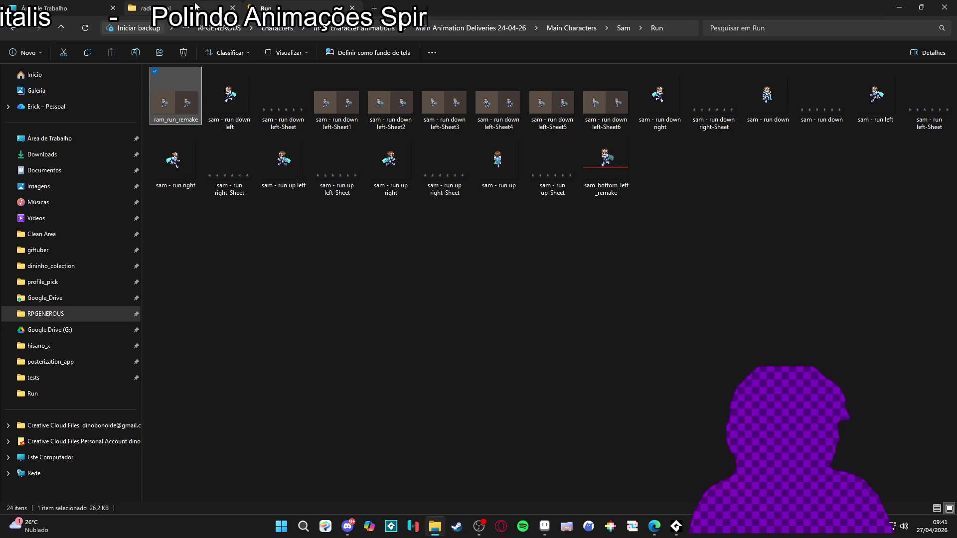
From the Run folder window, climb the breadcrumbs through Main Characters to Main Animation Deliveries 24-04-26.
click(165, 8)
click(275, 6)
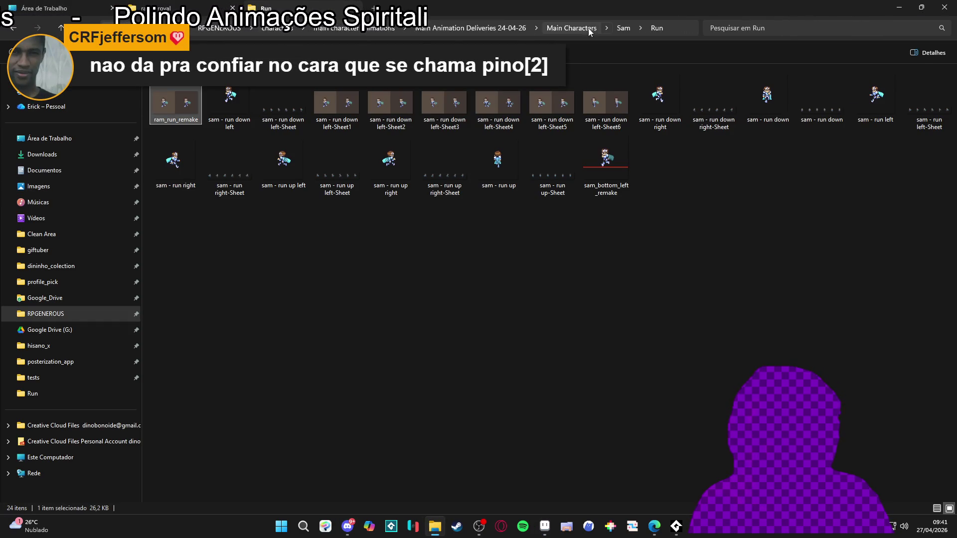
click(571, 28)
click(501, 28)
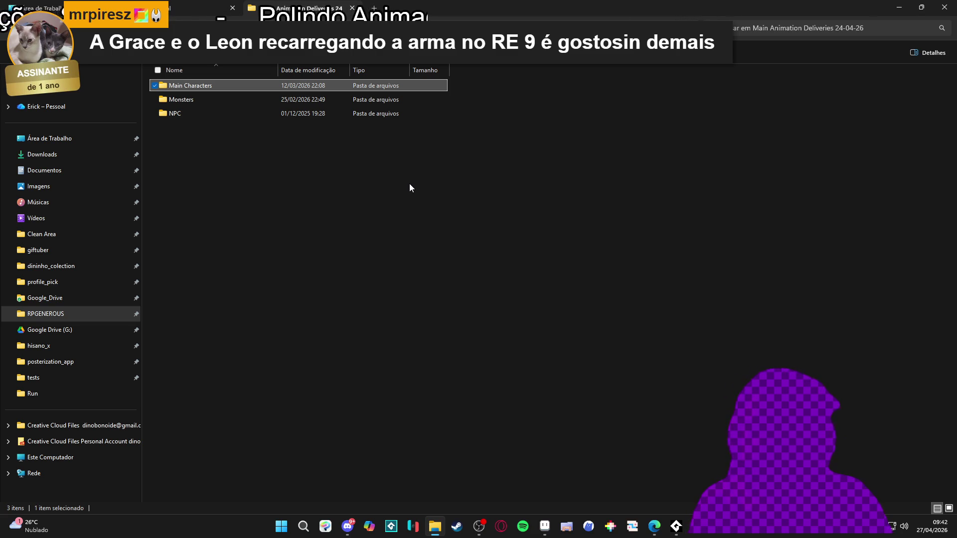
Open the Main Characters folder from Main Animation Deliveries, then go back up.
click(38, 8)
click(285, 4)
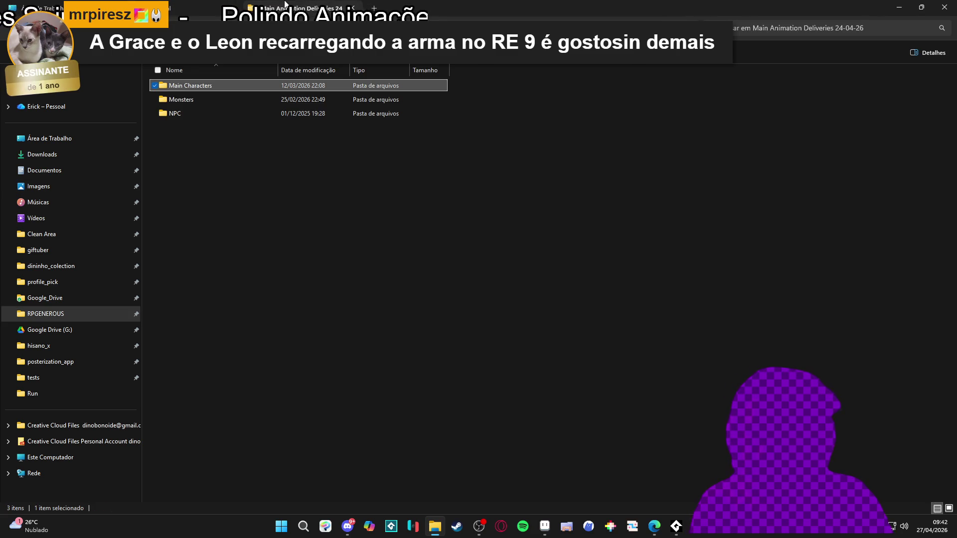
click(234, 254)
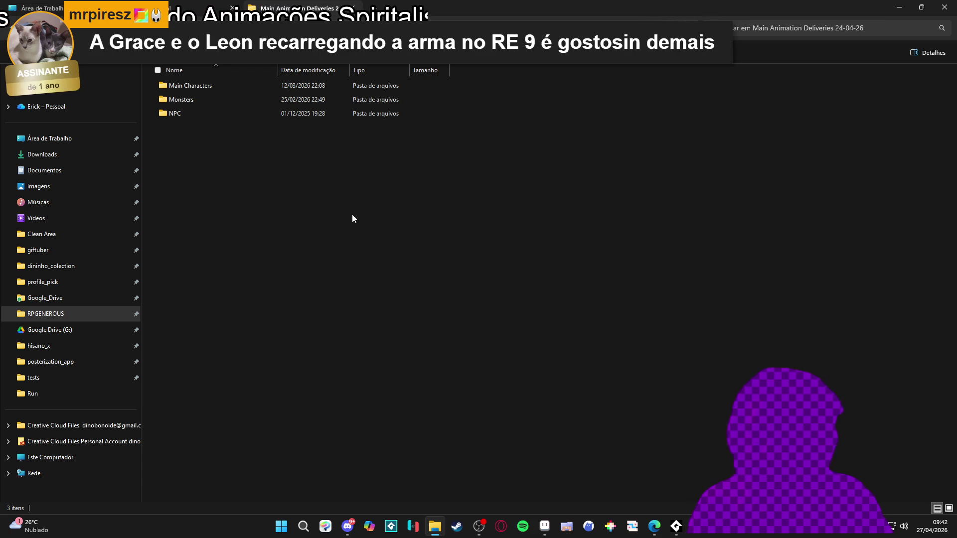
double_click(232, 88)
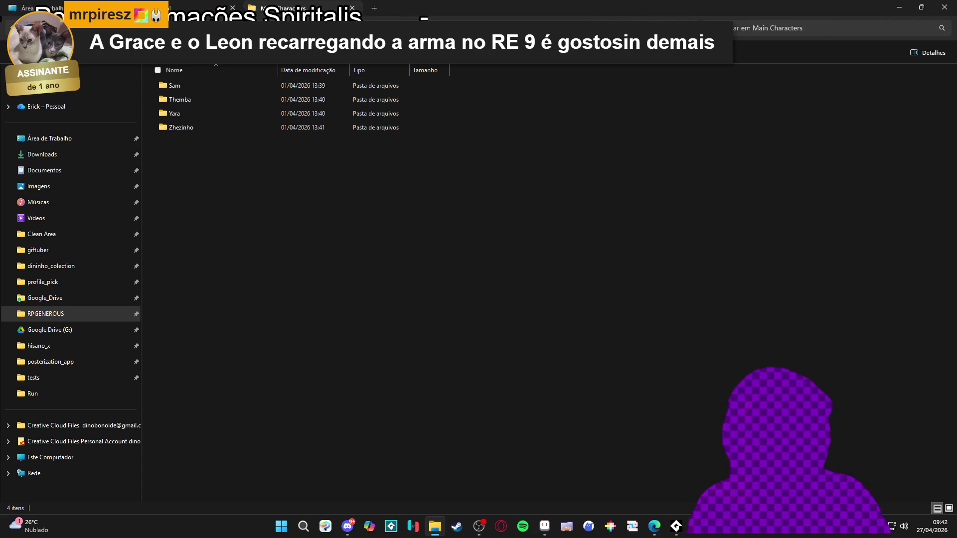
key(alt+Left)
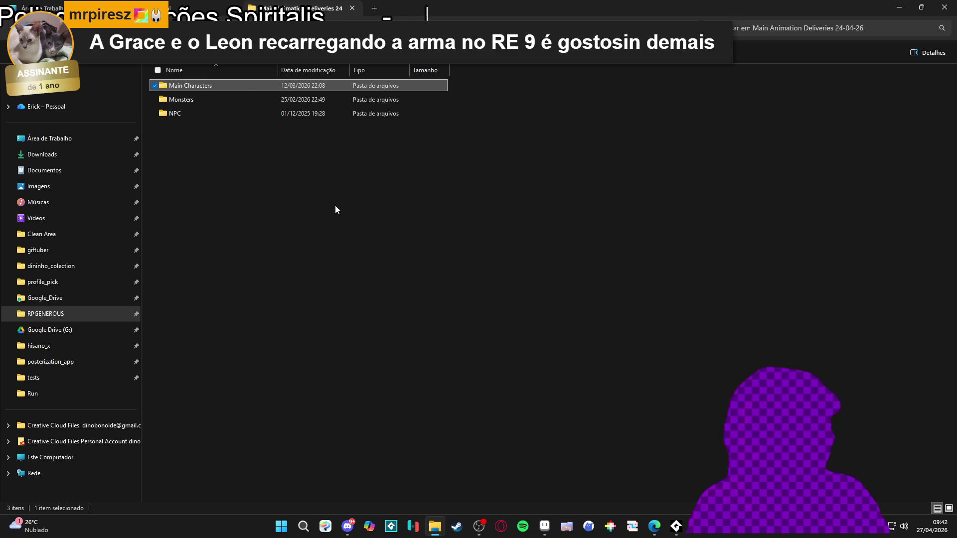
Glance at the Imagens tab, then select and deselect the NPC folder.
click(43, 8)
click(272, 4)
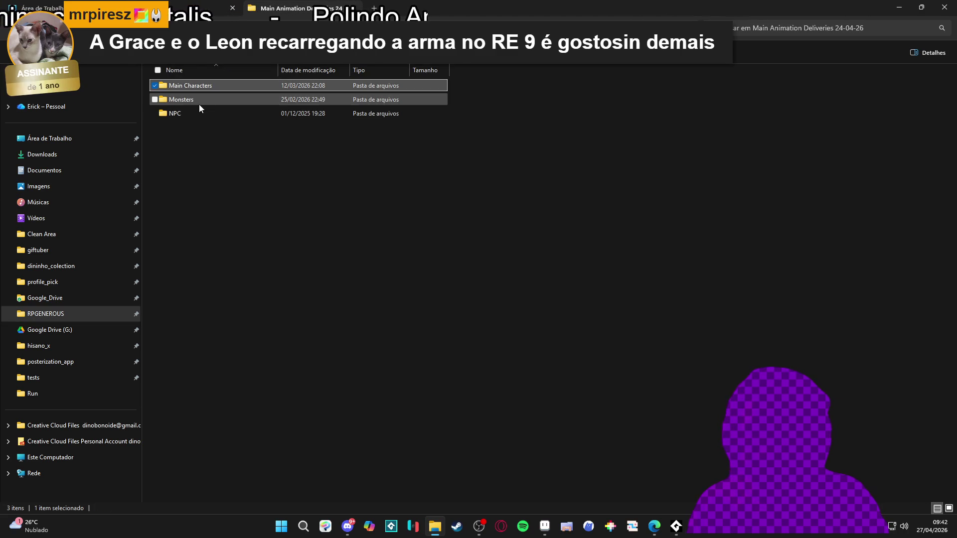
click(189, 117)
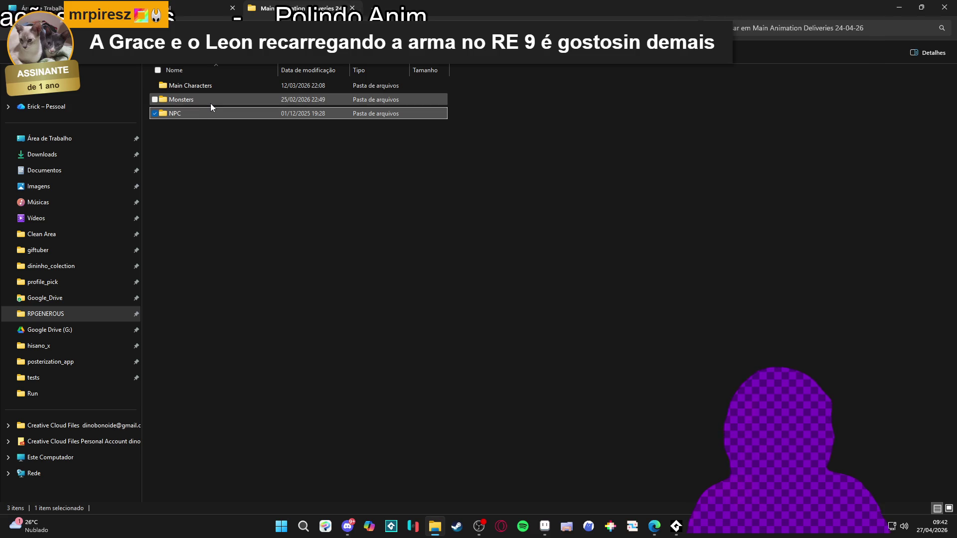
mouse_move(210, 104)
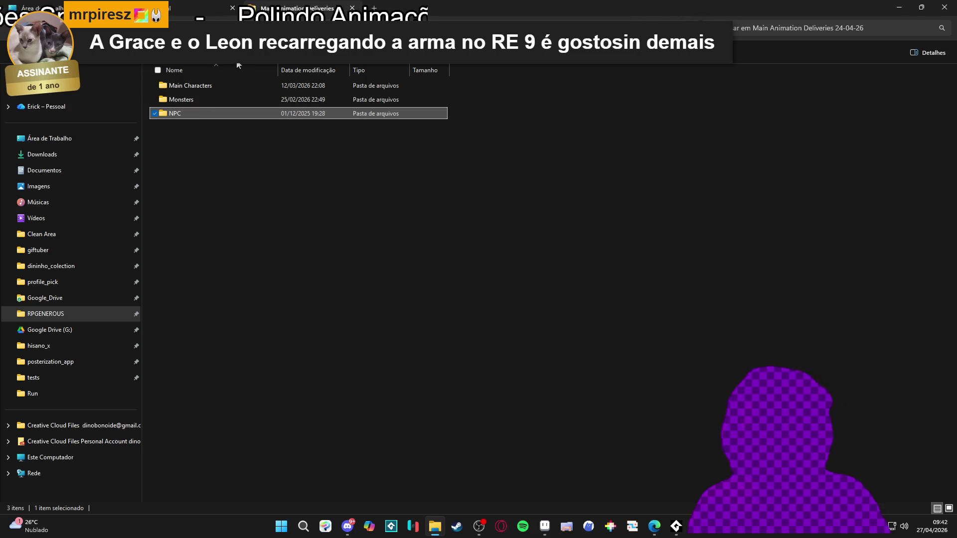
click(223, 143)
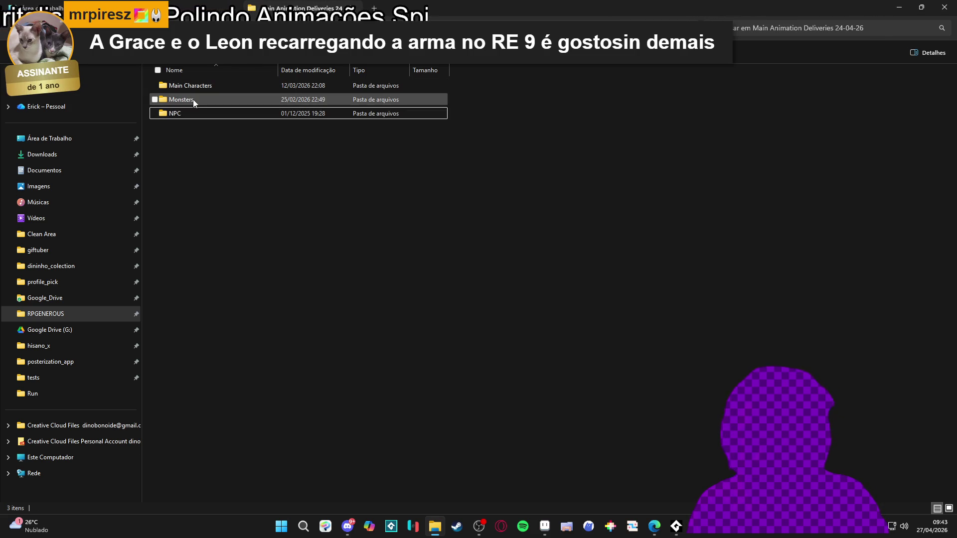
mouse_move(193, 100)
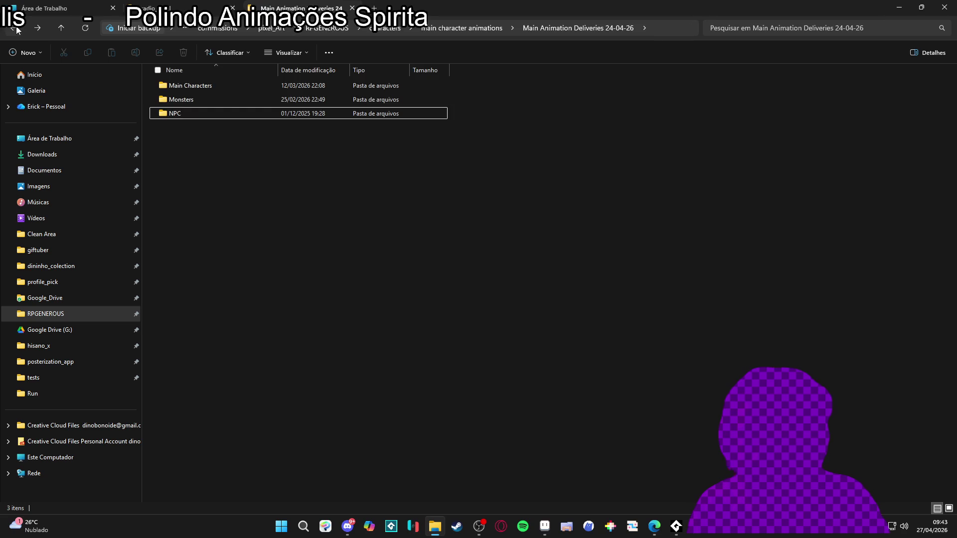
Step back through the Sam Run, Sam and Main Characters folders, then jump to RPGENEROUS.
click(17, 28)
click(16, 30)
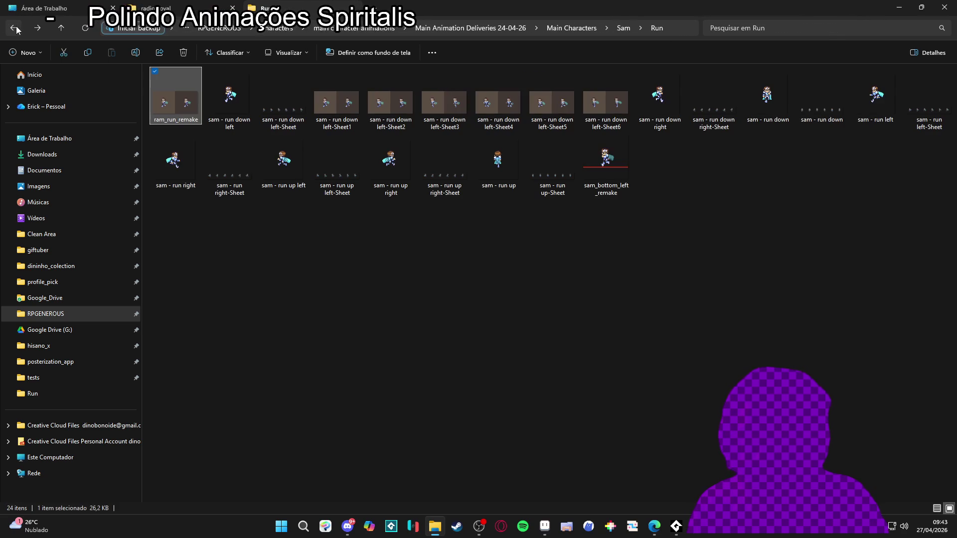
click(16, 31)
click(15, 31)
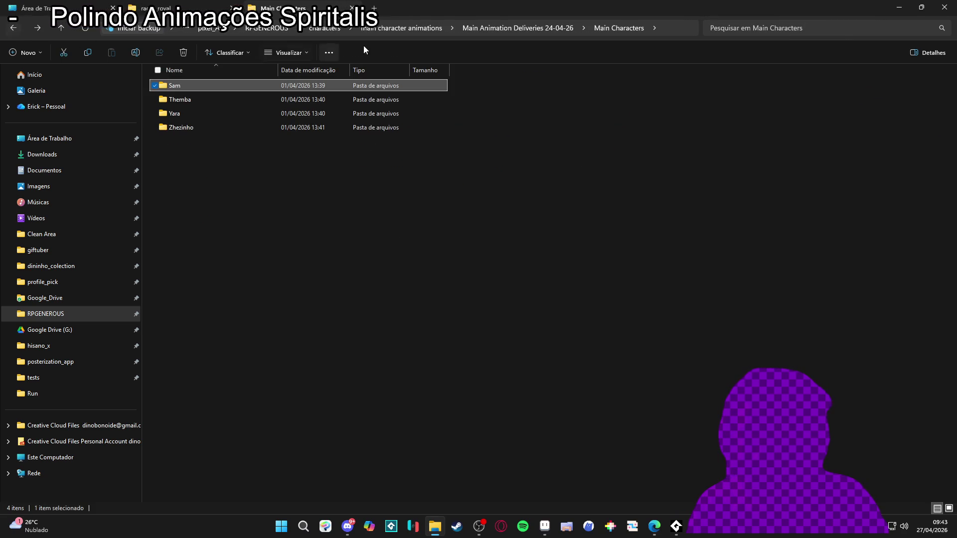
click(270, 28)
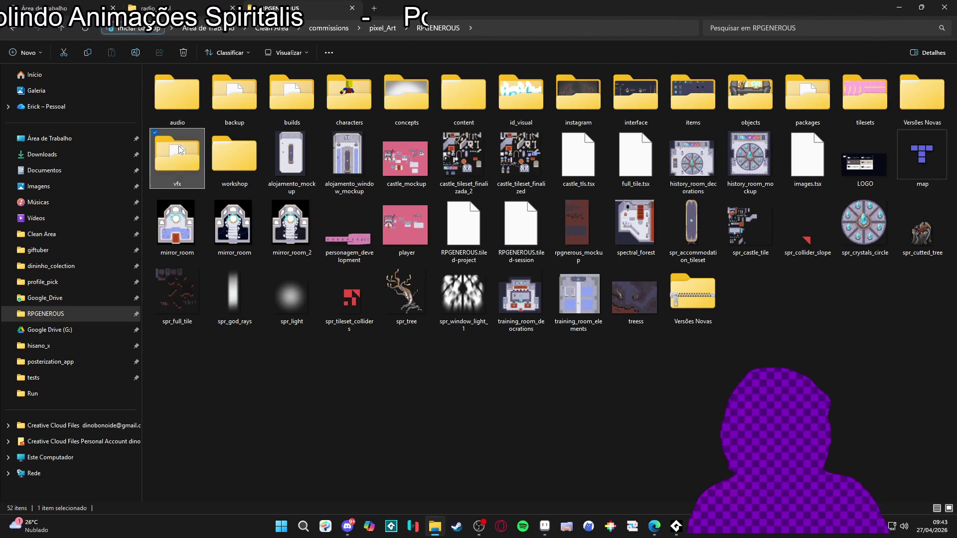
Open the vfx folder and look over its subfolders, selecting and deselecting monsters.
double_click(189, 151)
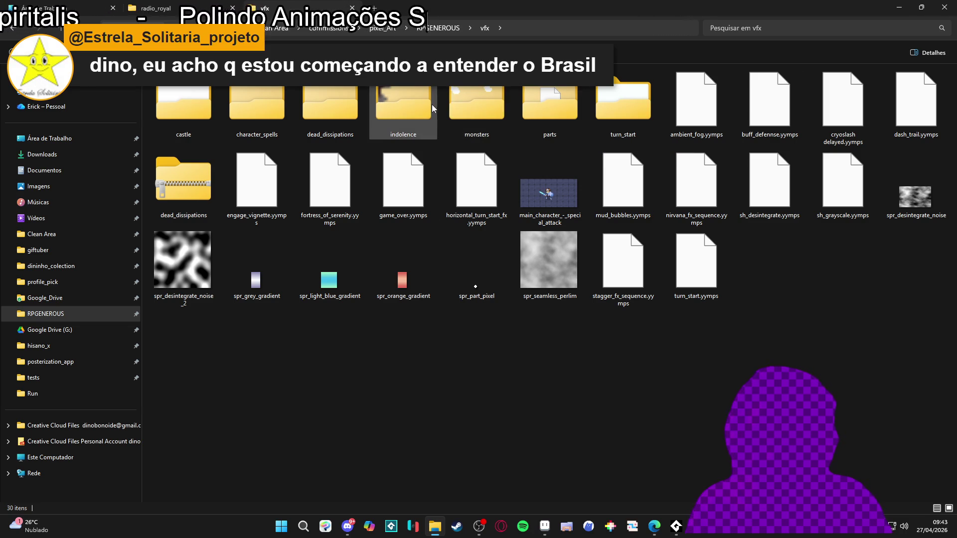
mouse_move(469, 121)
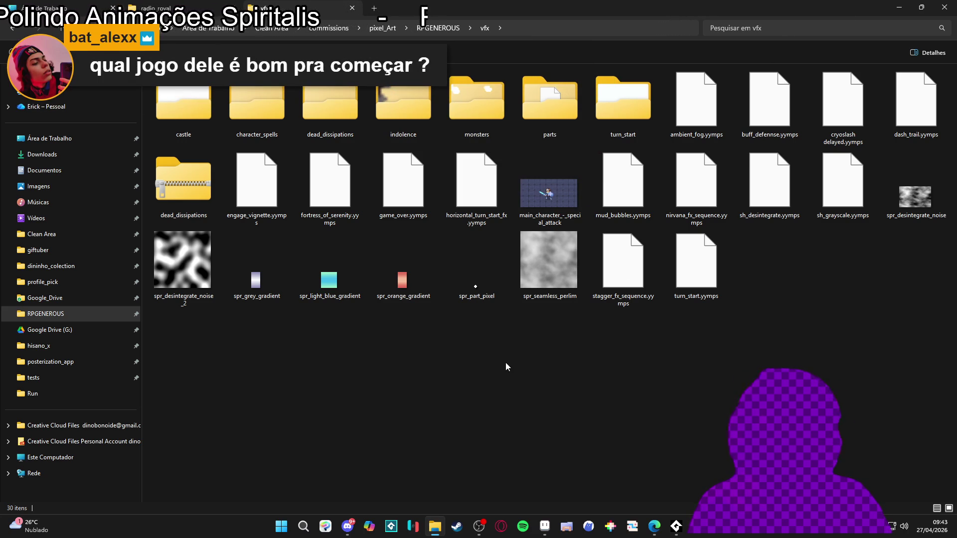
click(454, 106)
click(463, 311)
click(482, 110)
click(526, 441)
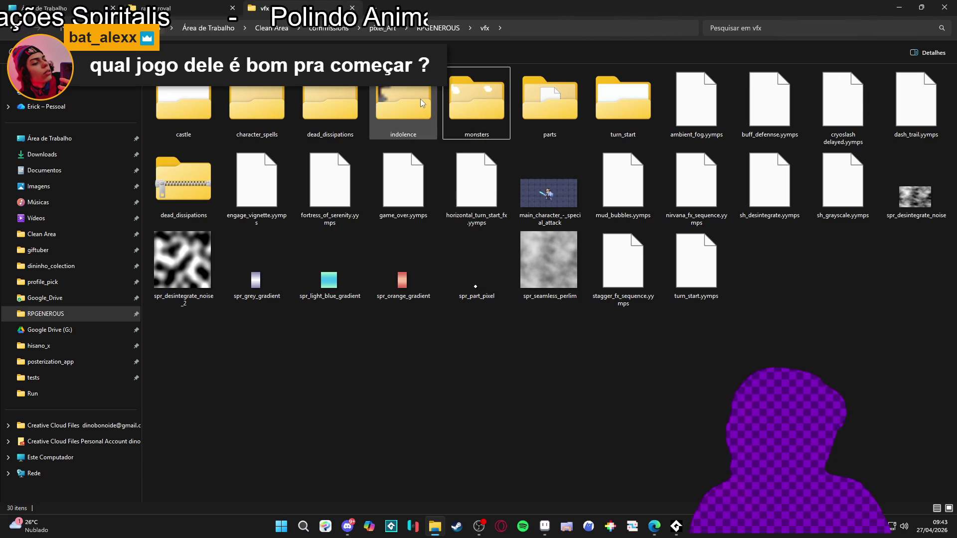
mouse_move(420, 99)
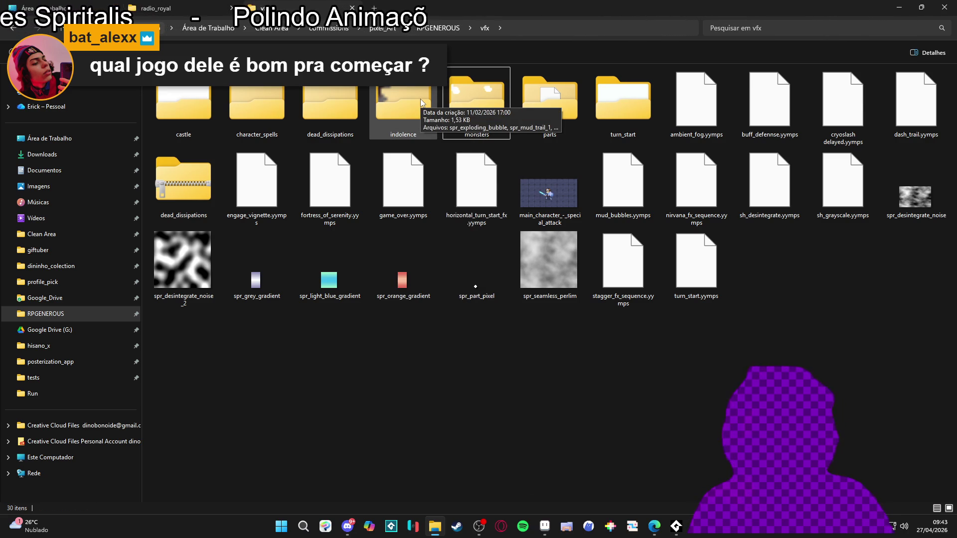
mouse_move(539, 295)
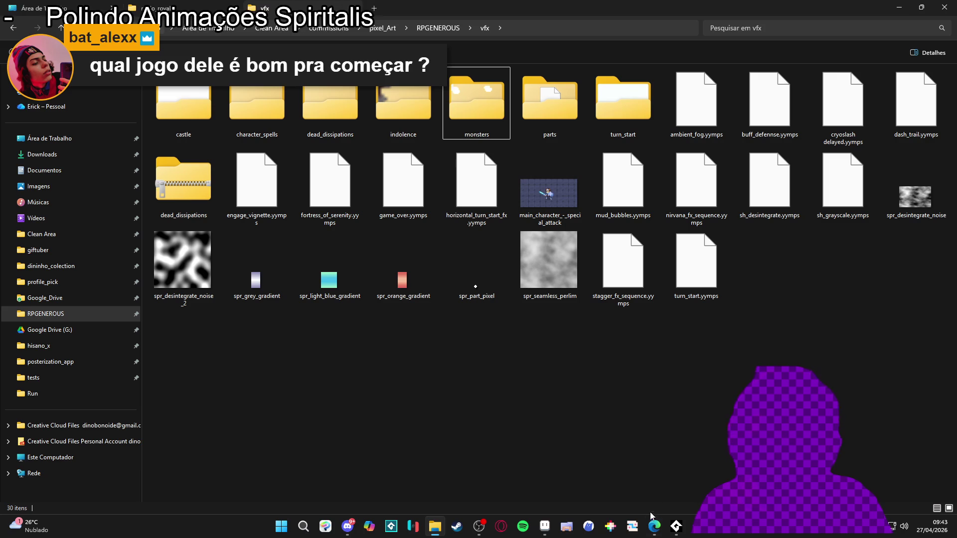
mouse_move(654, 524)
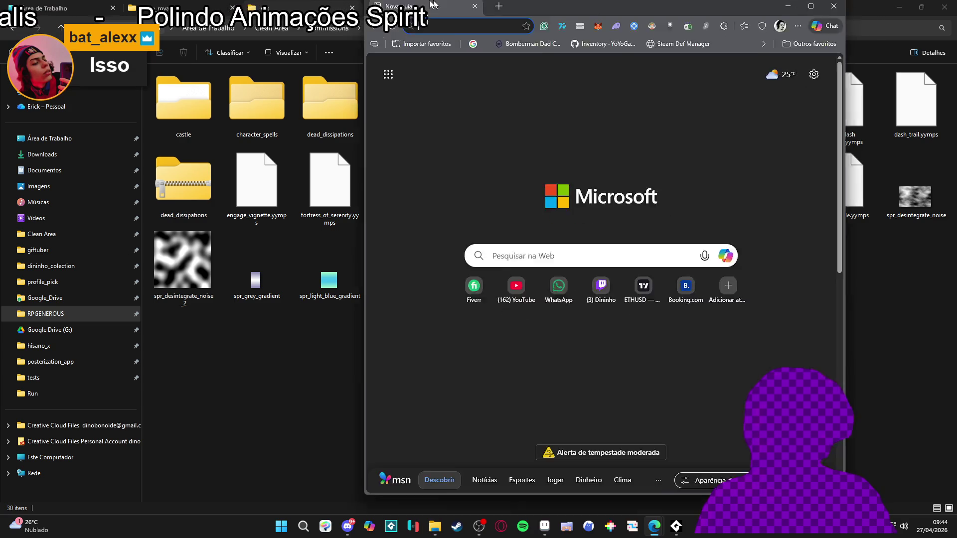
Maximize Edge, search itch.io for 'securas', and open the securas creator page.
drag(451, 5, 425, 4)
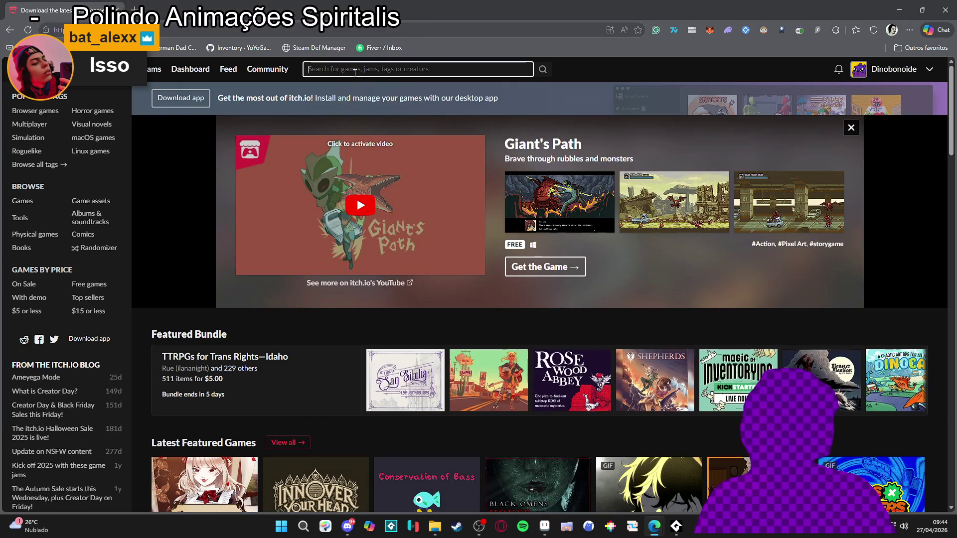
click(355, 73)
text(securas)
key(Return)
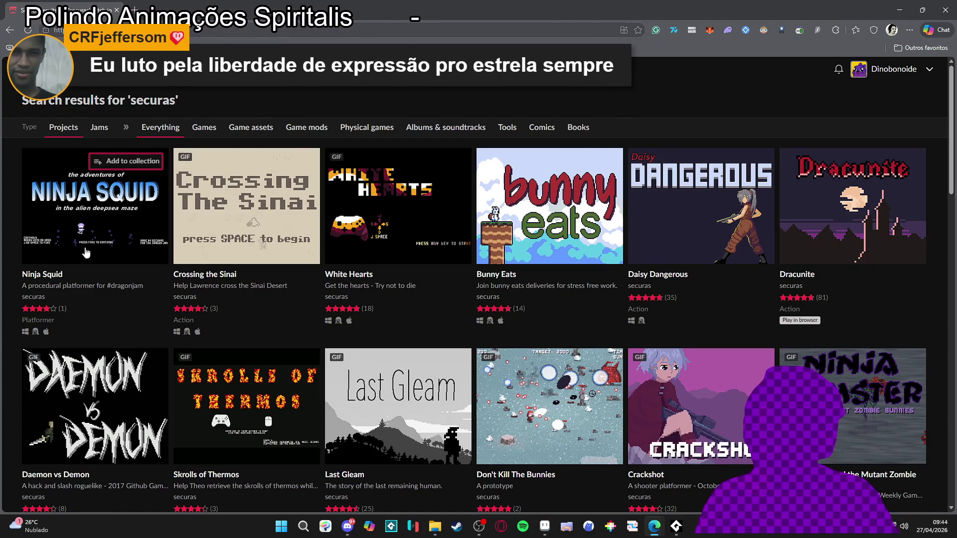
click(332, 296)
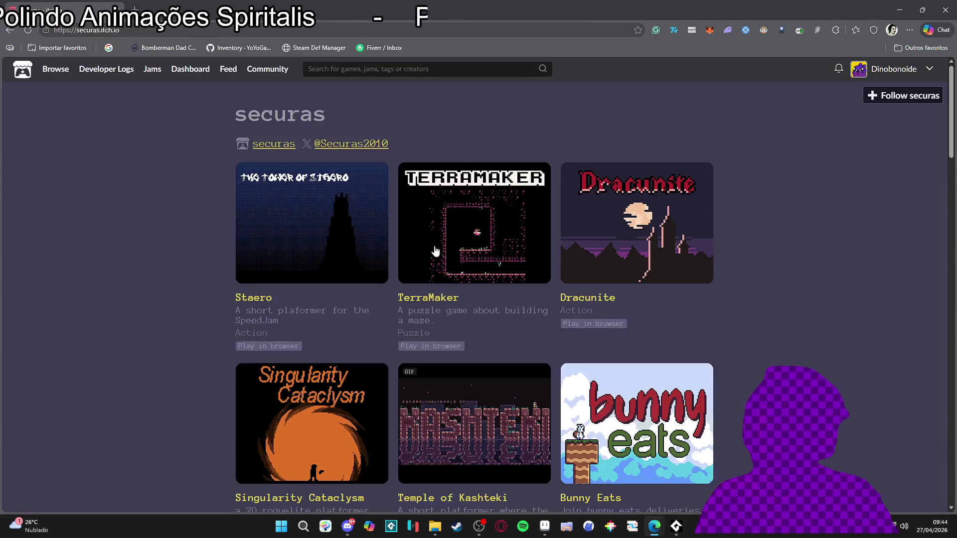
Open the Daisy Dangerous game page and scroll through it.
scroll(215, 227, down, 4)
scroll(215, 225, down, 3)
click(282, 238)
scroll(400, 248, down, 4)
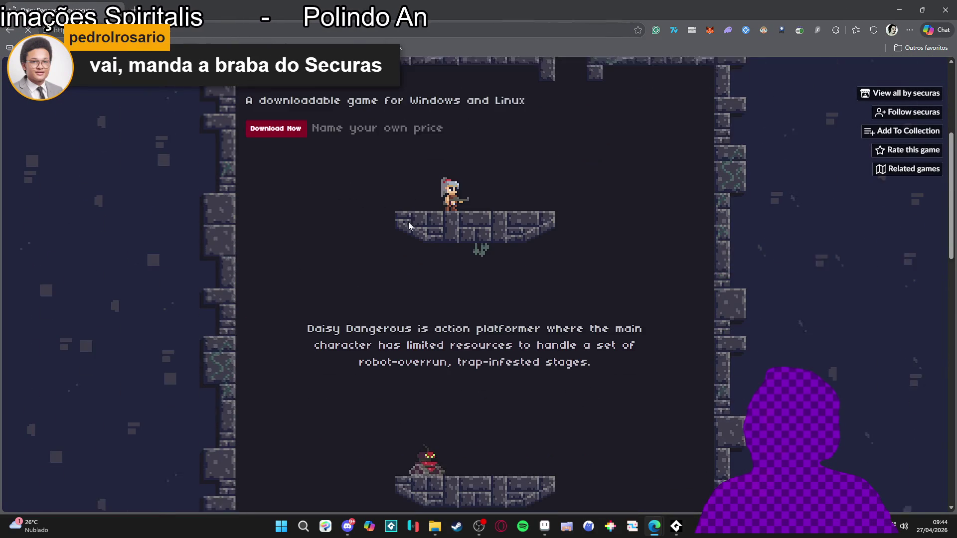
scroll(349, 217, down, 10)
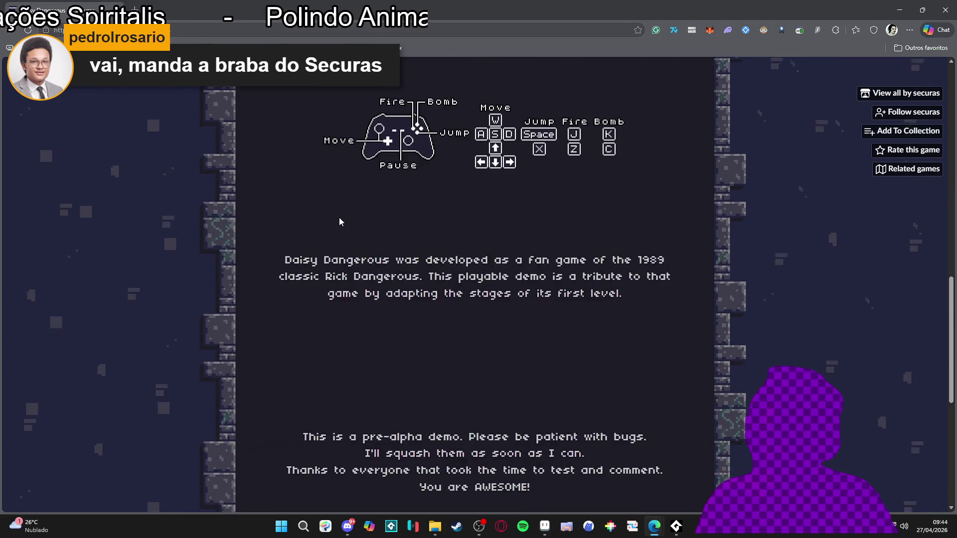
scroll(339, 217, down, 7)
scroll(349, 217, up, 20)
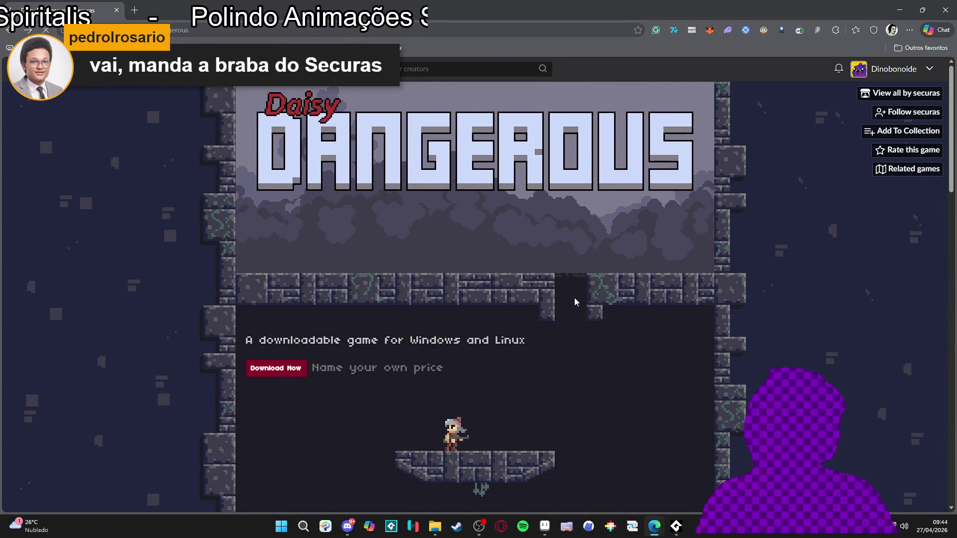
scroll(554, 307, up, 5)
scroll(528, 335, up, 3)
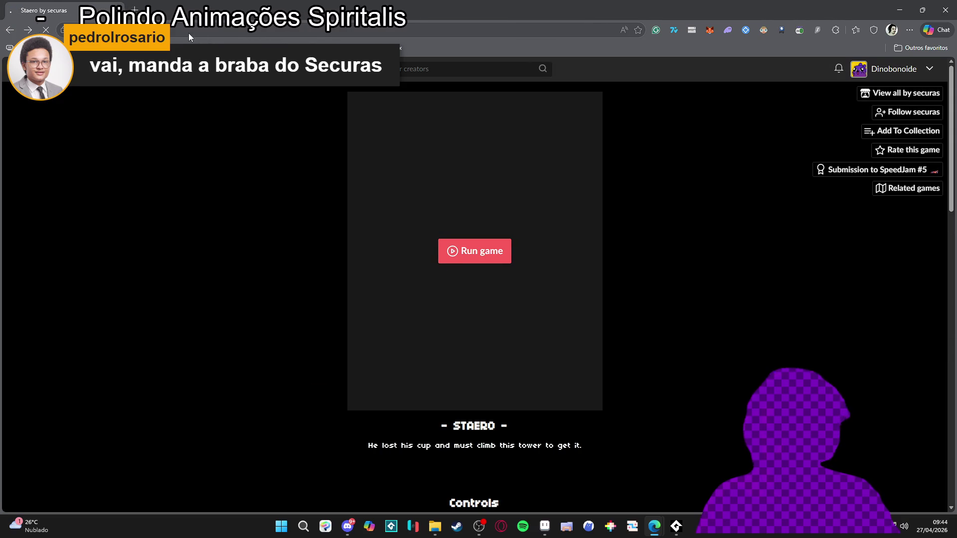
Go back to the securas games list, scroll it, then switch to the vfx folder in Explorer.
key(alt+Left)
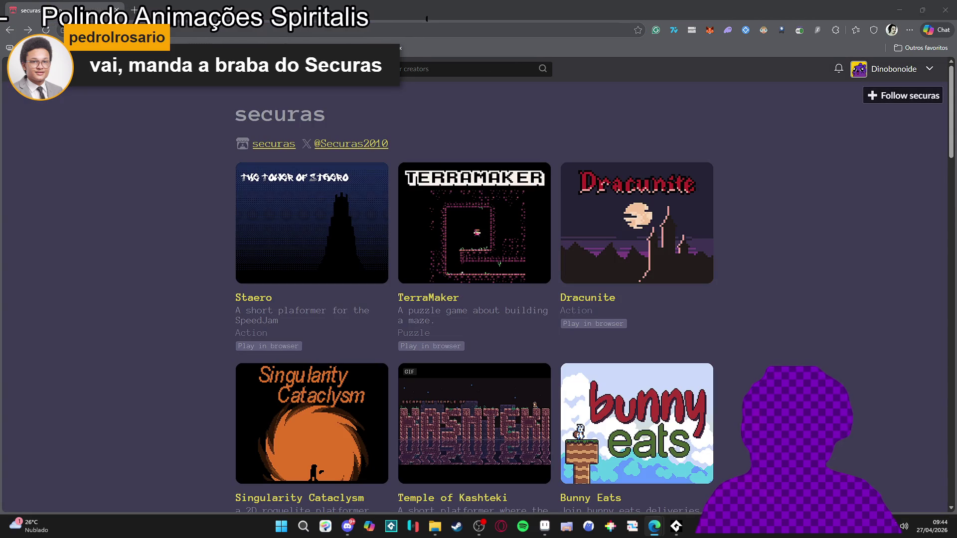
scroll(823, 91, down, 10)
scroll(823, 92, down, 13)
scroll(720, 233, up, 5)
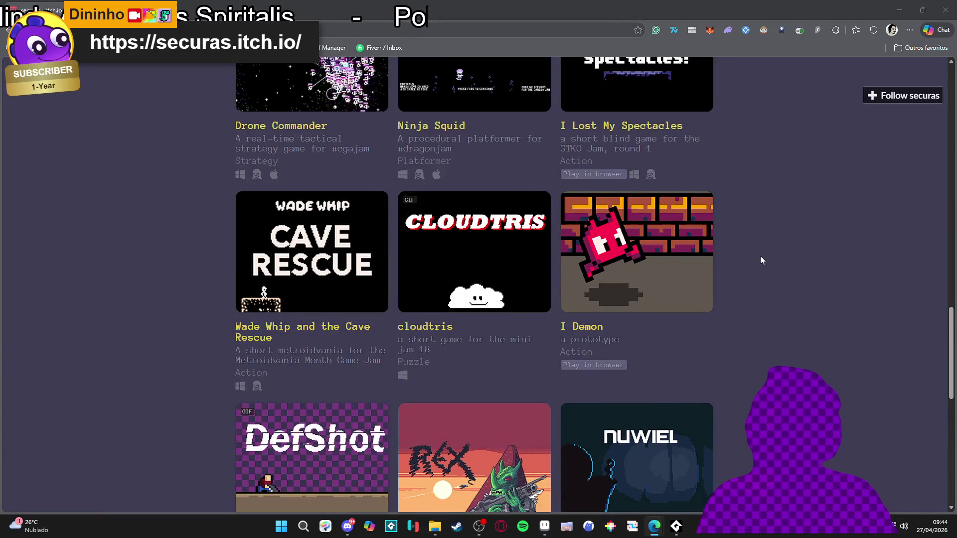
scroll(761, 256, down, 4)
scroll(760, 256, down, 4)
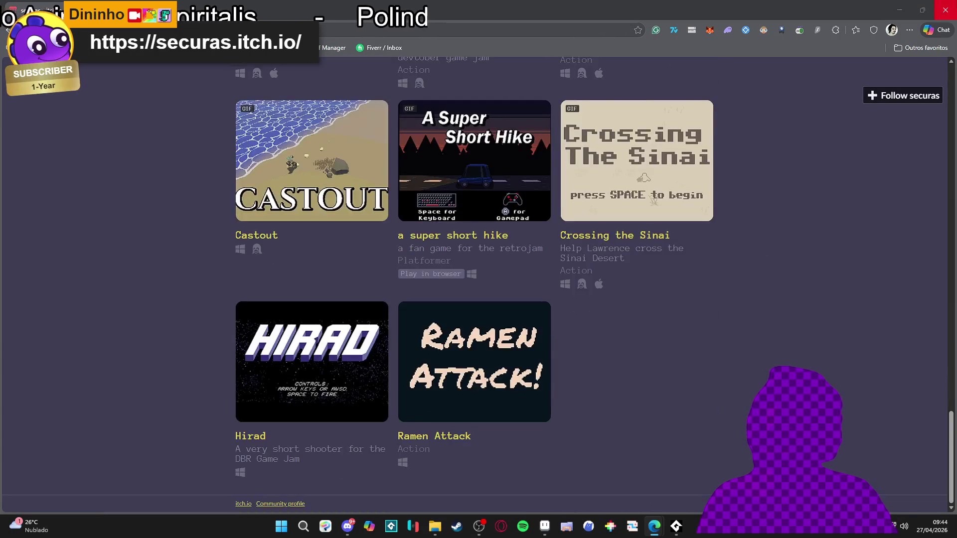
key(alt+Tab)
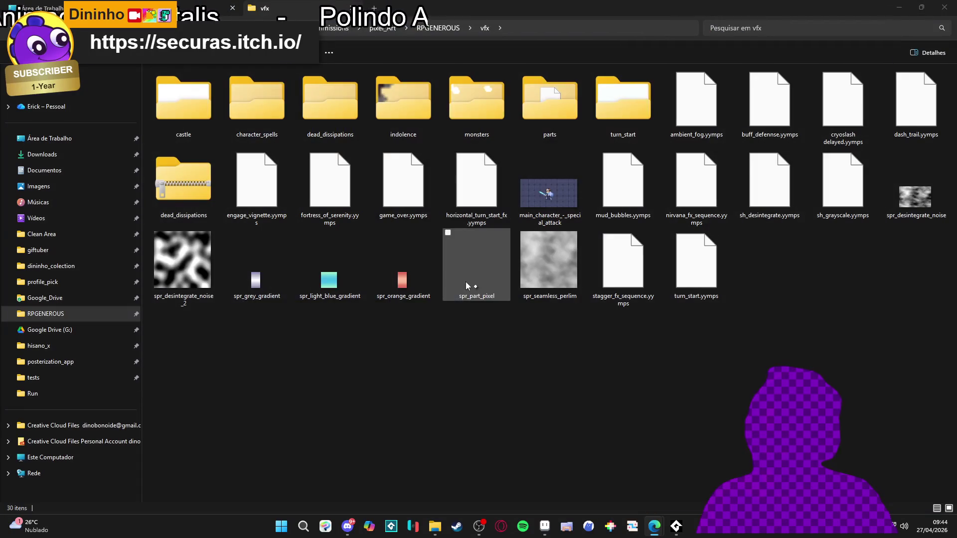
Bring the vfx folder window forward and open the character_spells folder.
click(902, 6)
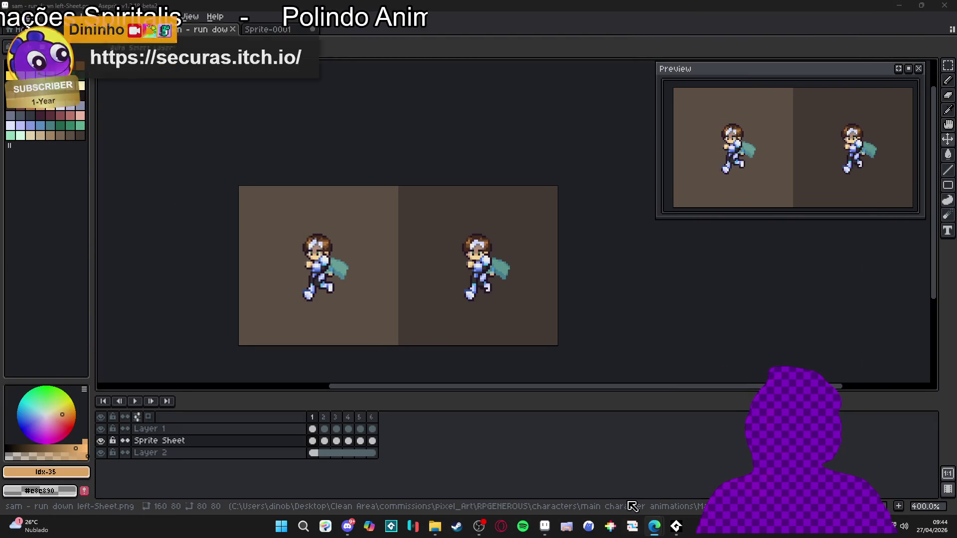
click(440, 531)
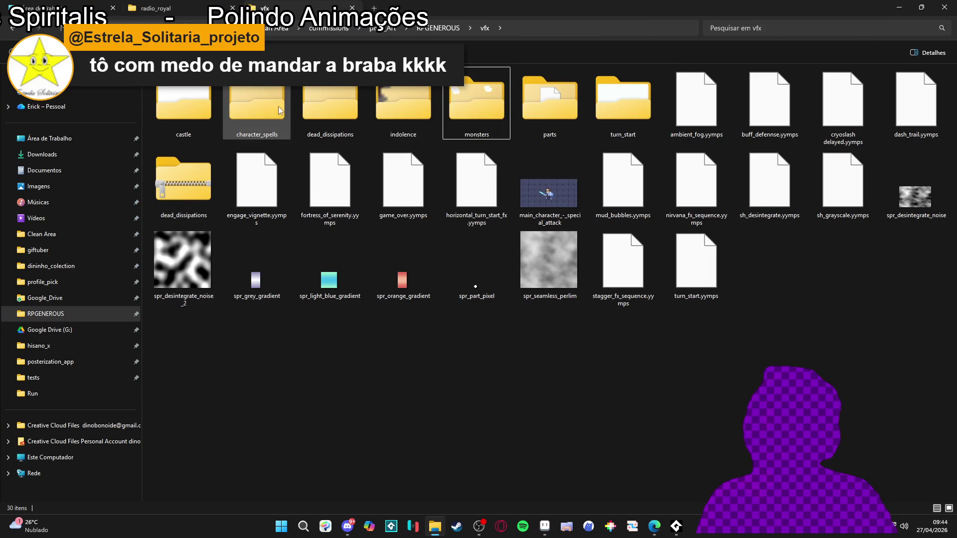
double_click(264, 108)
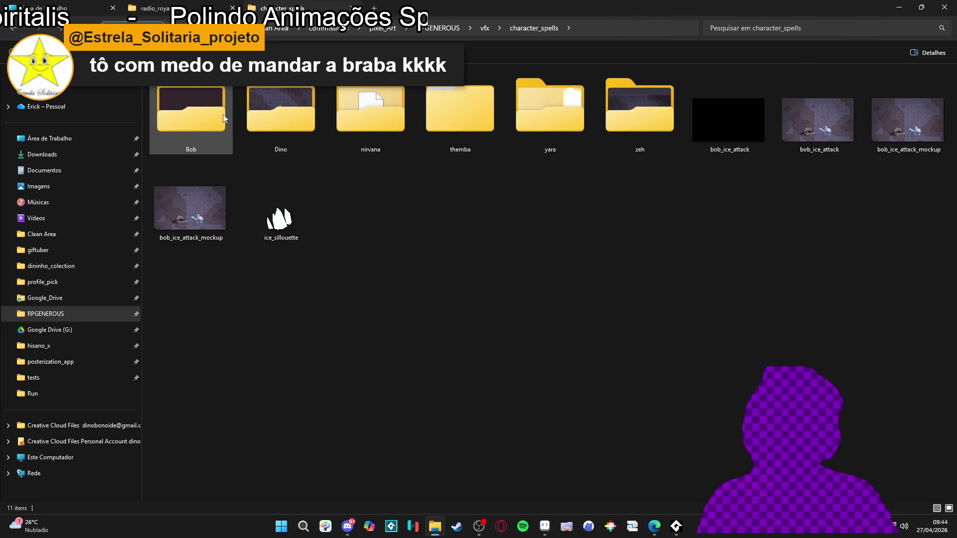
mouse_move(177, 113)
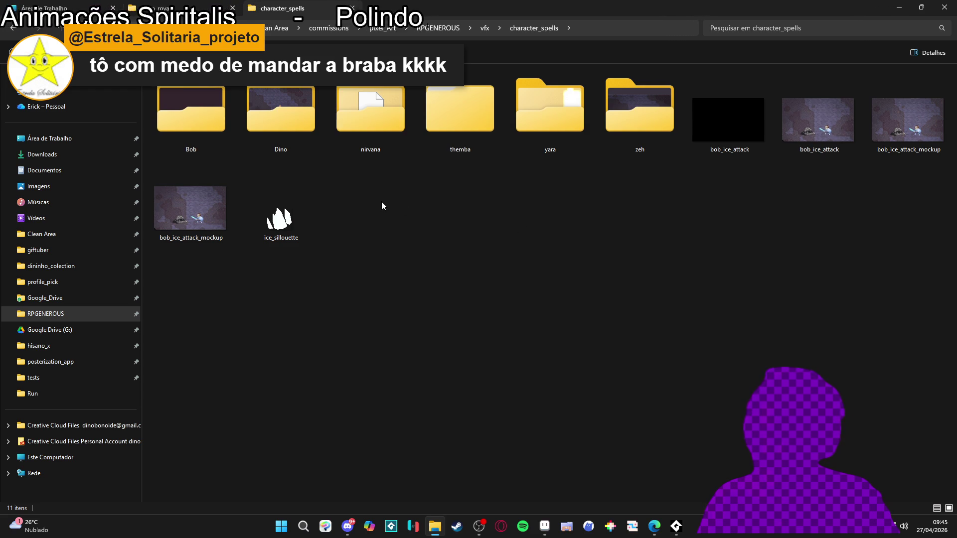
After a detour into Dino, open drums_of_war.aseprite from themba > drums of war.
double_click(271, 148)
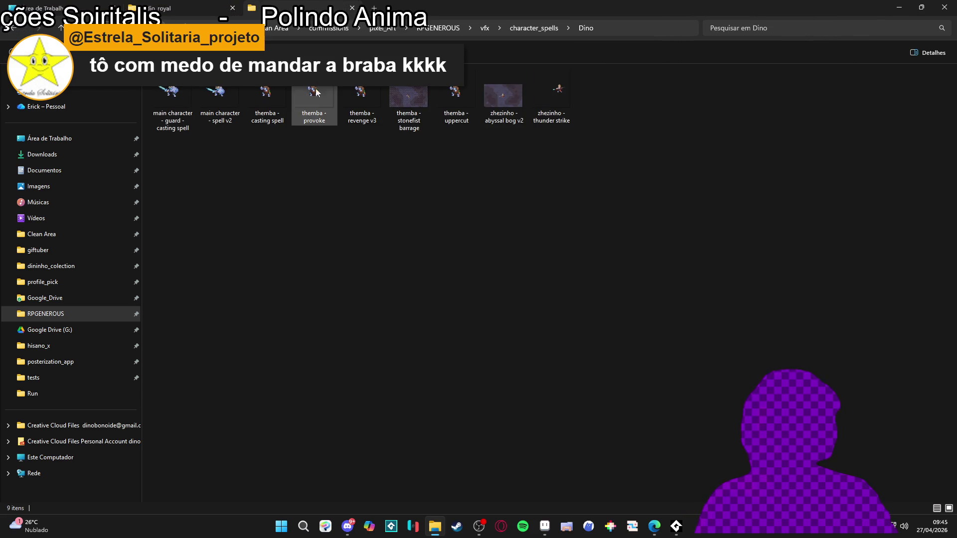
key(alt+Left)
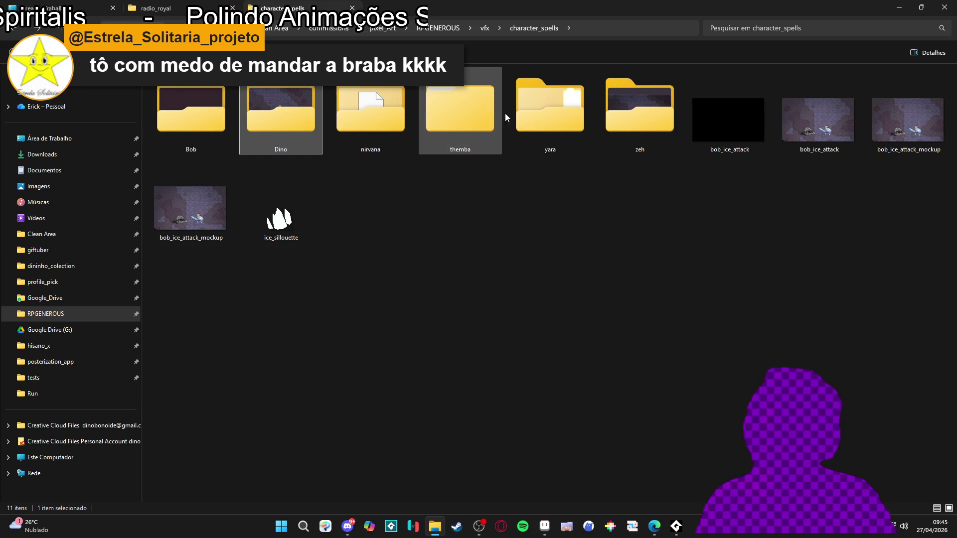
double_click(456, 118)
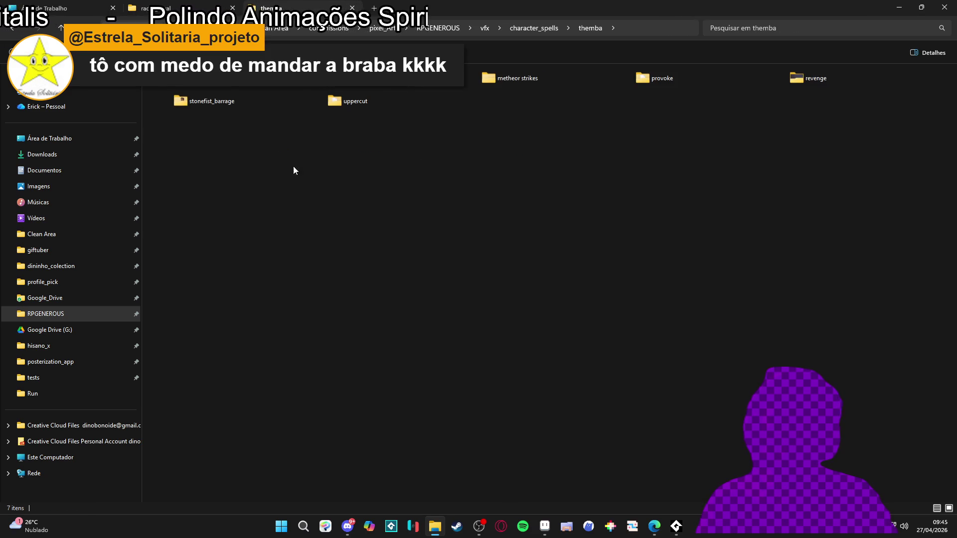
double_click(204, 79)
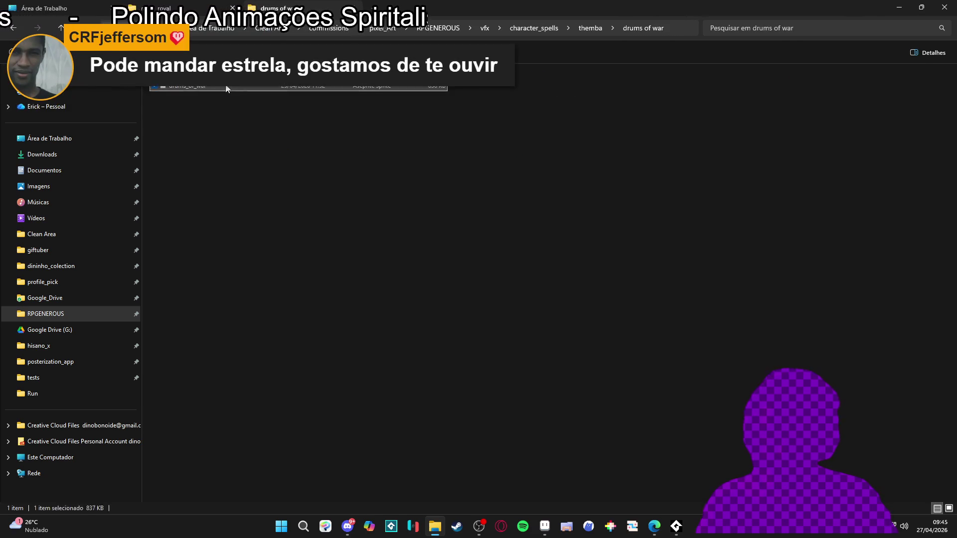
double_click(226, 87)
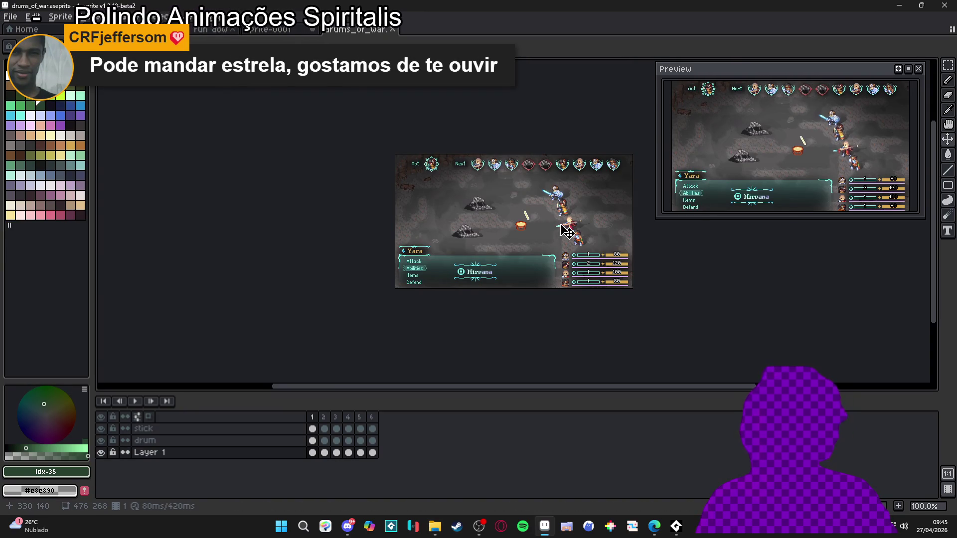
Select frames 2–4 and set their duration to 50 ms.
scroll(567, 232, up, 2)
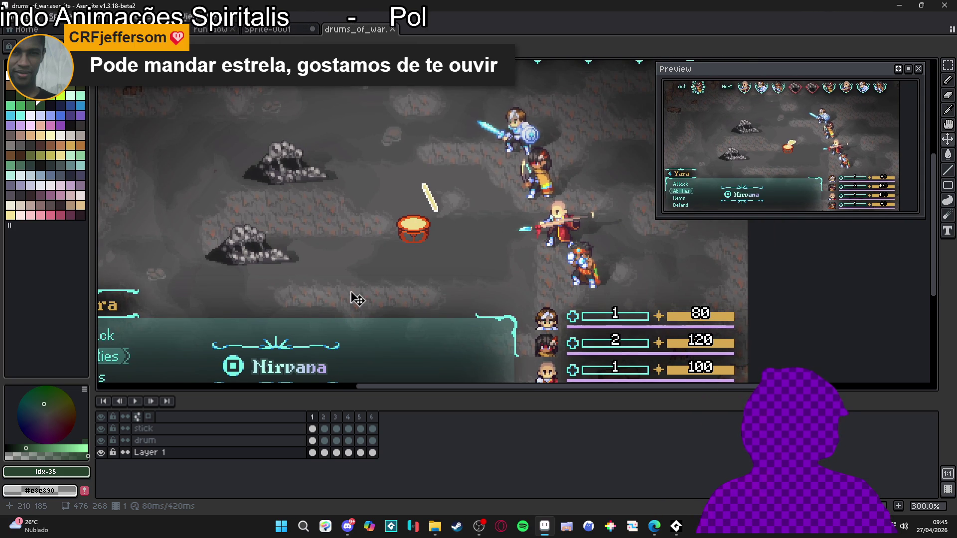
click(324, 418)
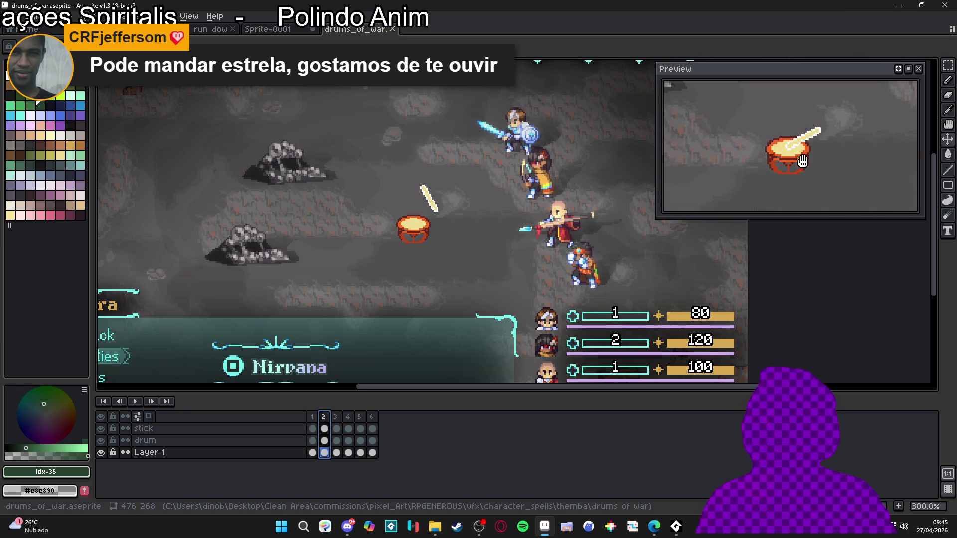
drag(457, 239, 441, 257)
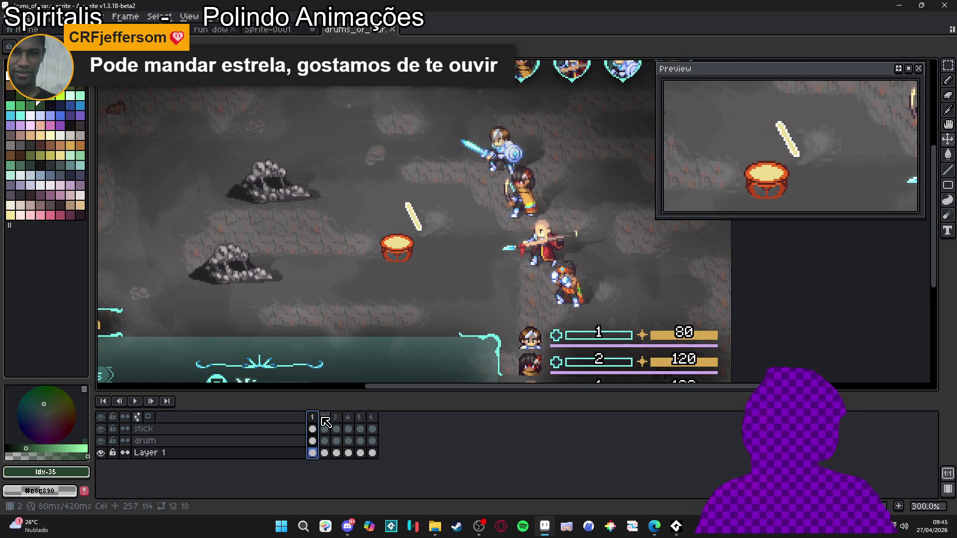
click(339, 420)
drag(340, 419, 348, 418)
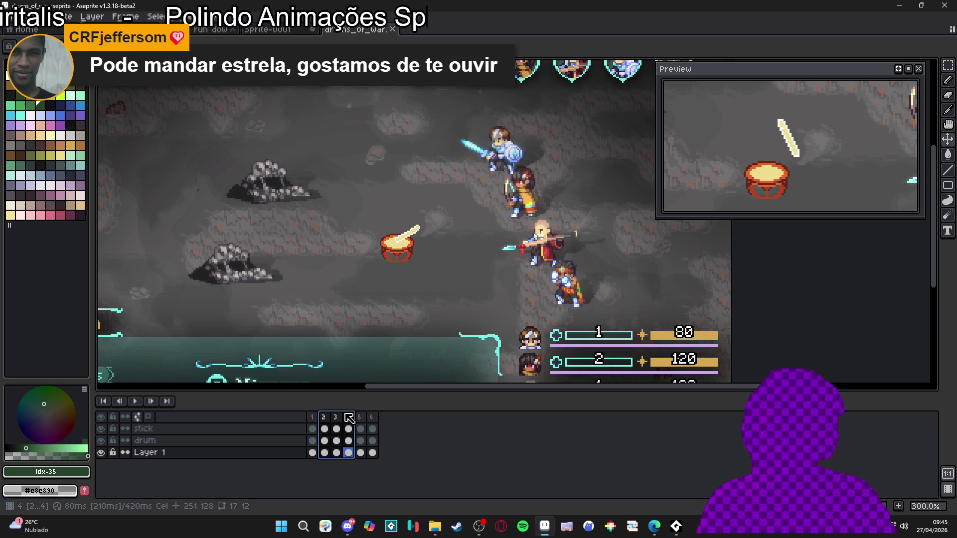
key(p)
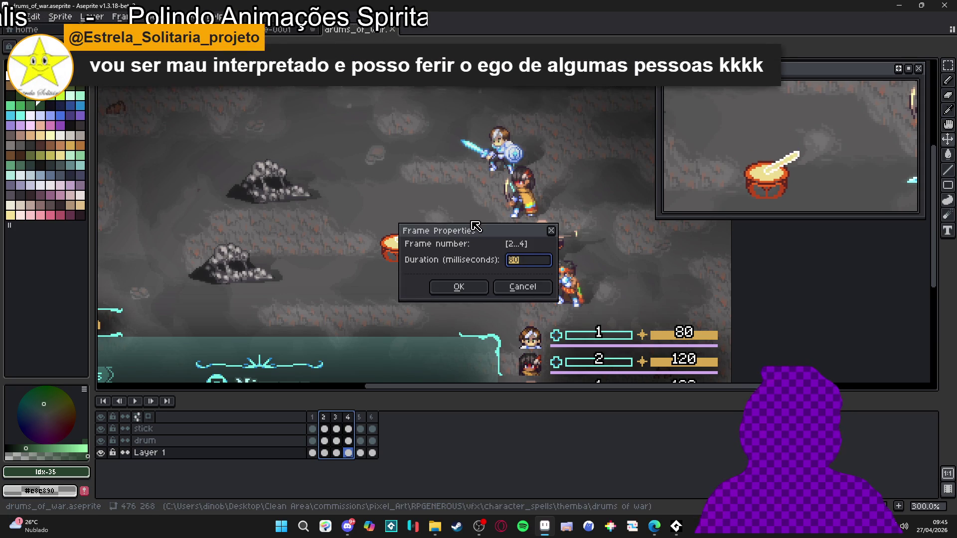
key(Return)
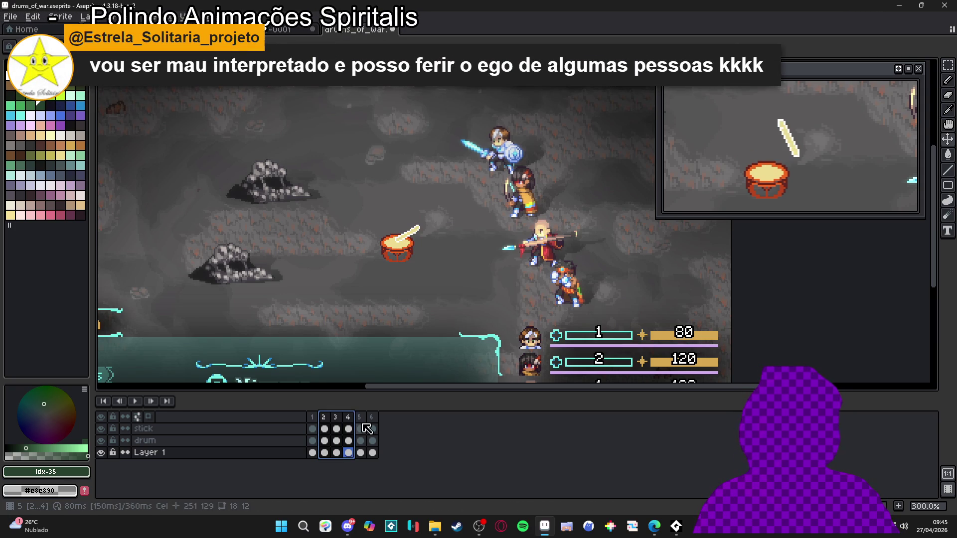
Select frames 5–6 and change their duration in Frame Properties.
click(362, 420)
click(373, 421)
click(360, 421)
shift+click(373, 421)
key(p)
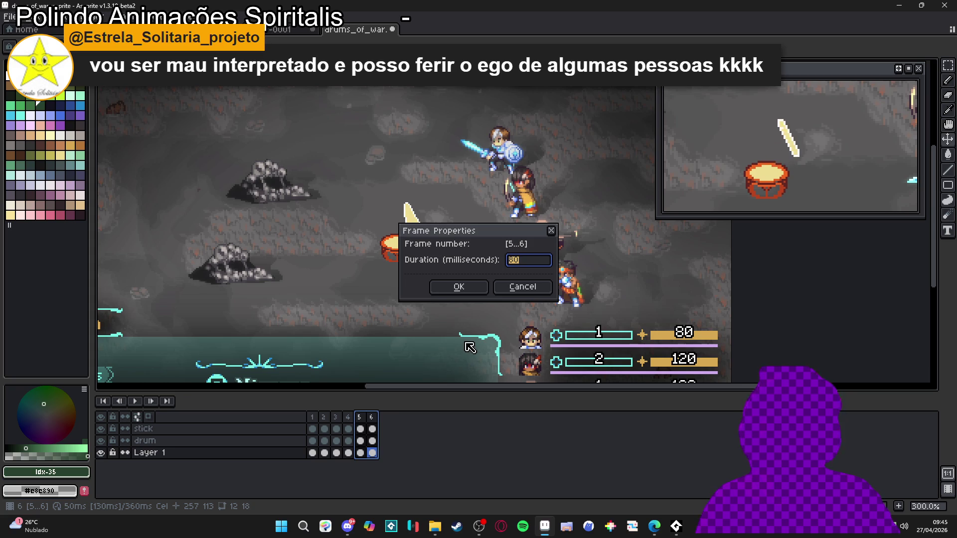
key(Return)
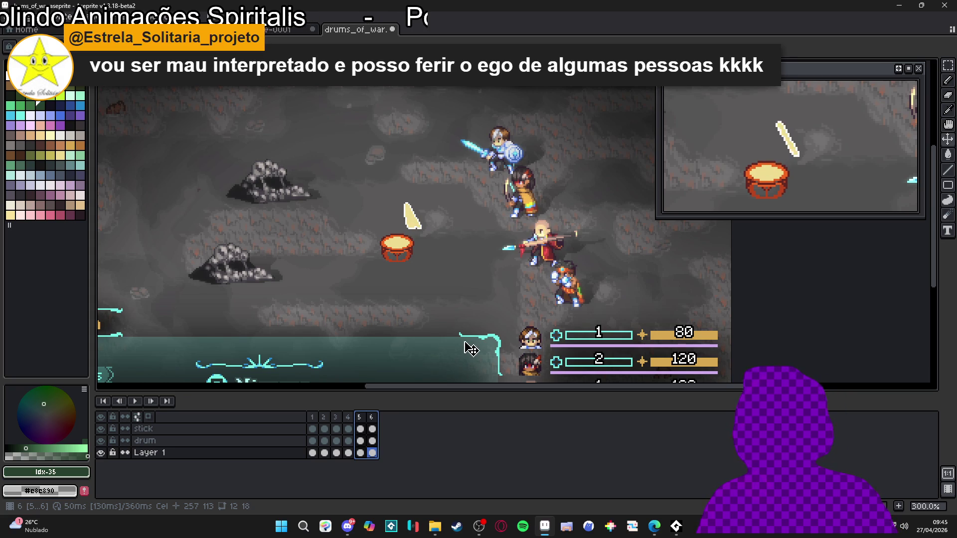
Reselect frames 2–4 and shorten them to 30 ms each.
drag(323, 420, 350, 420)
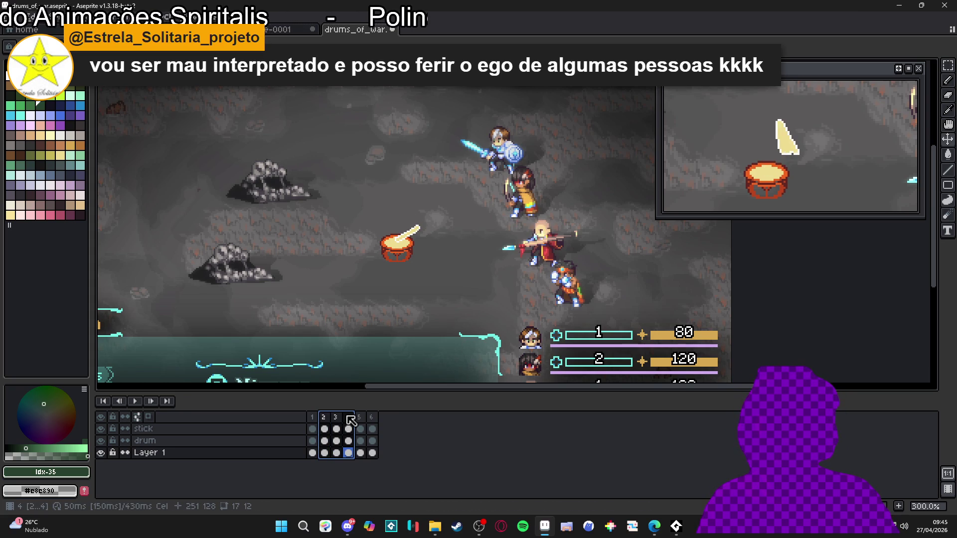
key(p)
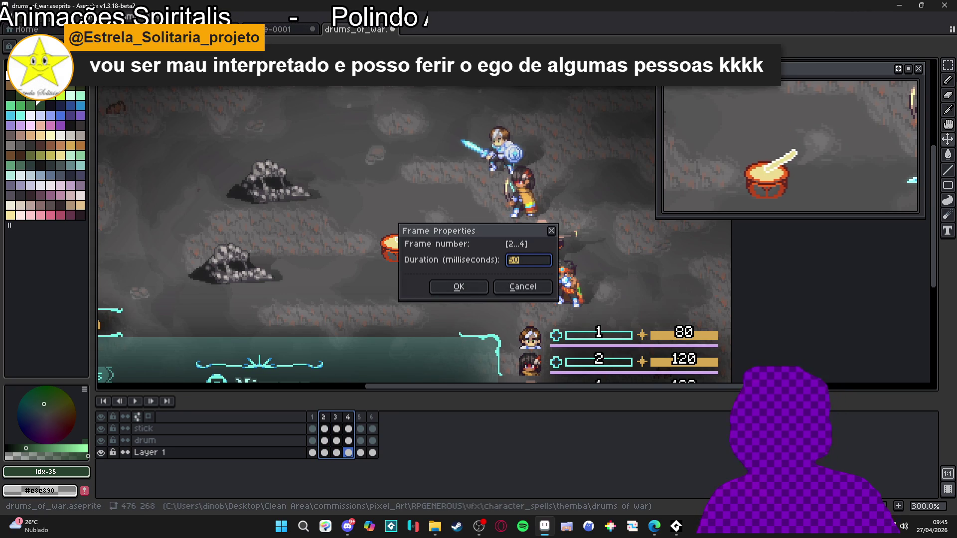
key(Return)
key(Left)
key(Left)
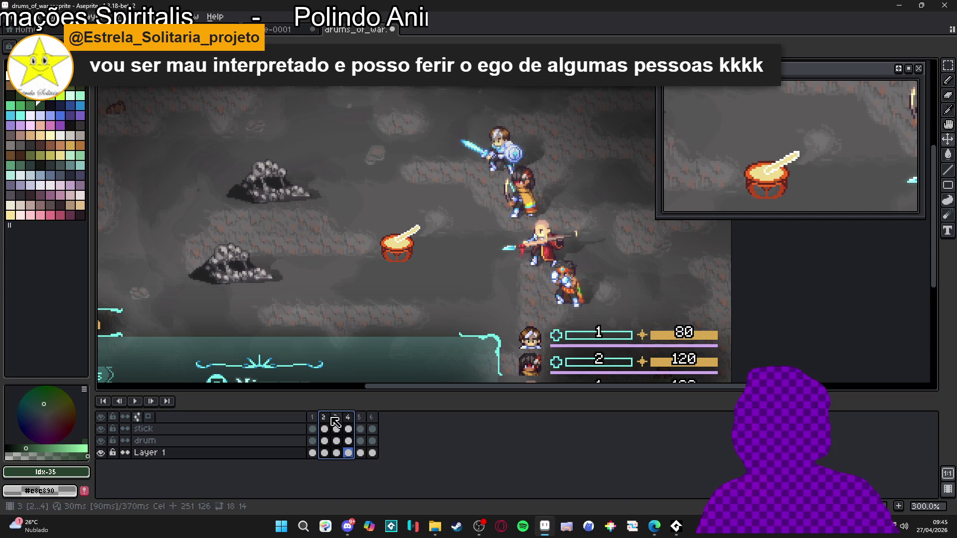
key(p)
key(Return)
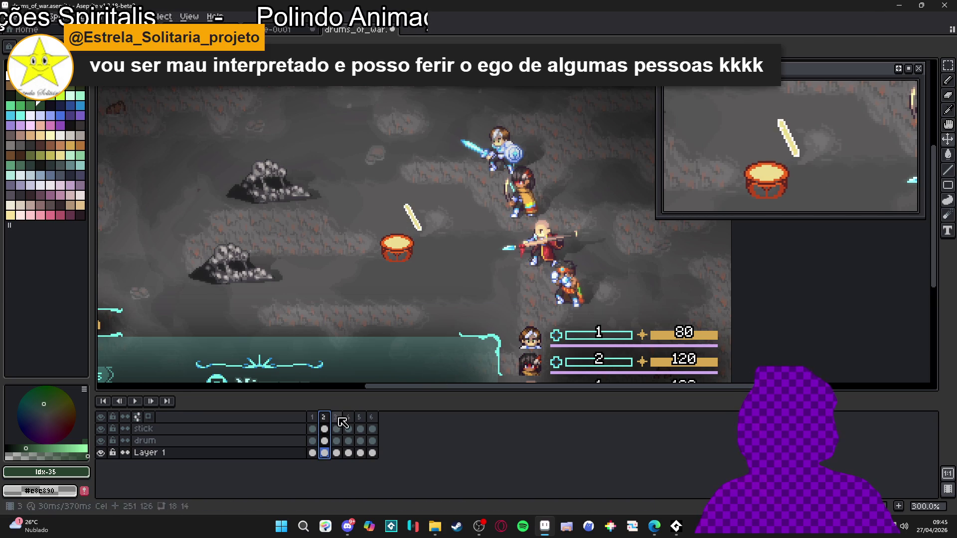
key(Right)
key(Right)
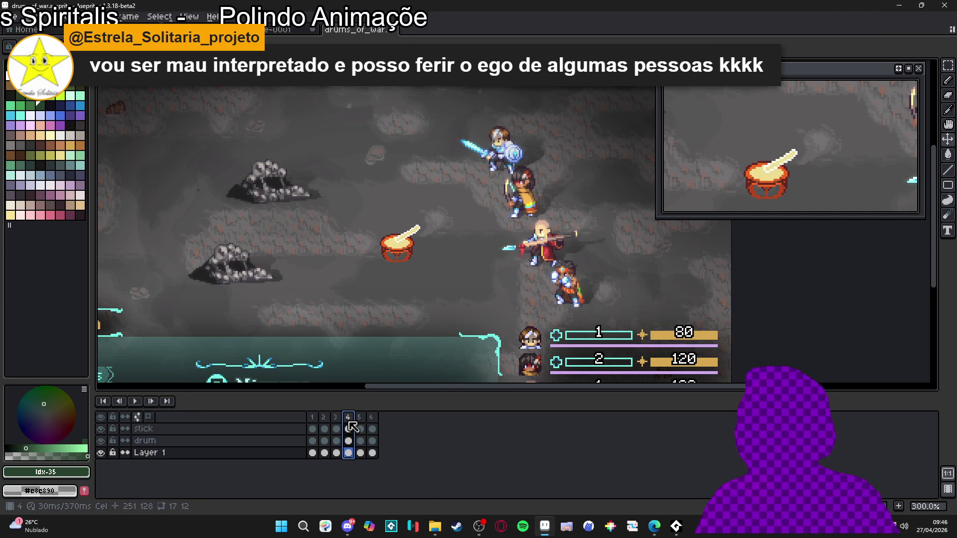
Add a new empty layer above the stick layer.
click(101, 429)
click(101, 429)
click(312, 429)
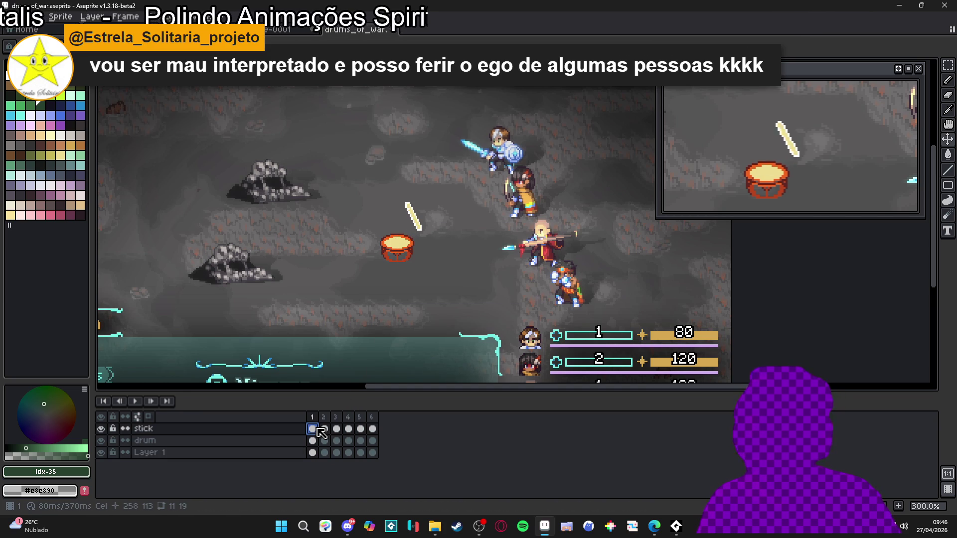
key(shift+n)
Open the themba uppercut-adjusted sprite from the themba folder.
click(435, 526)
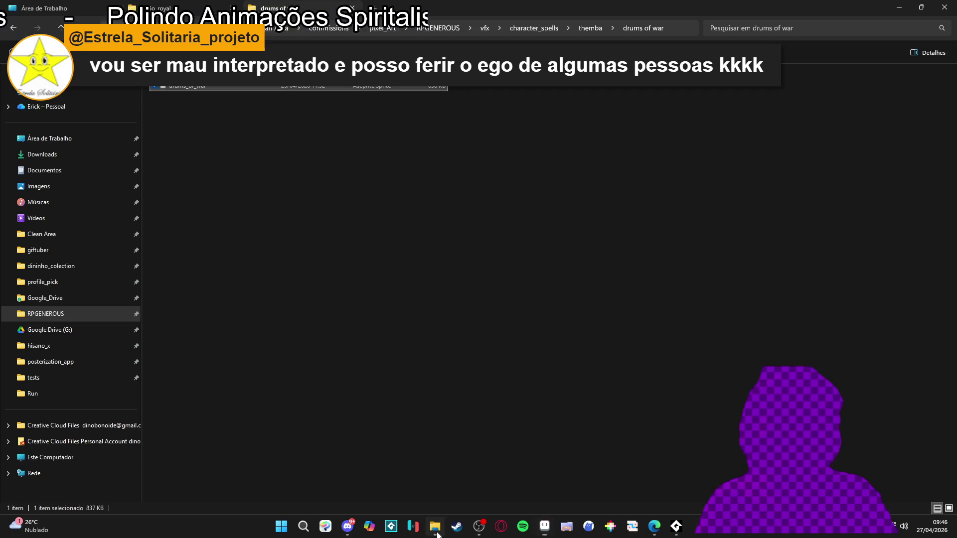
click(588, 29)
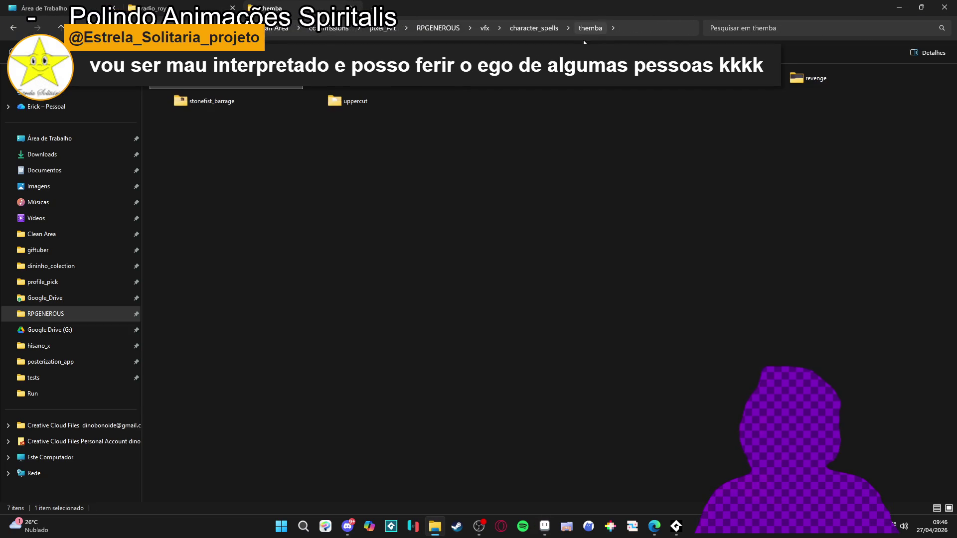
double_click(613, 102)
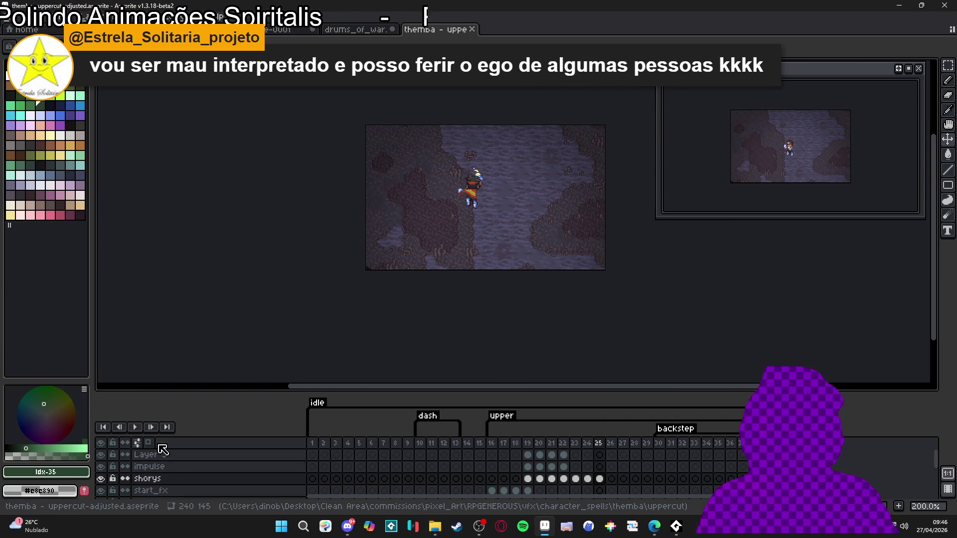
Play the uppercut animation, dock it beside drums of war, and go to frame 16.
click(135, 427)
scroll(463, 311, up, 1)
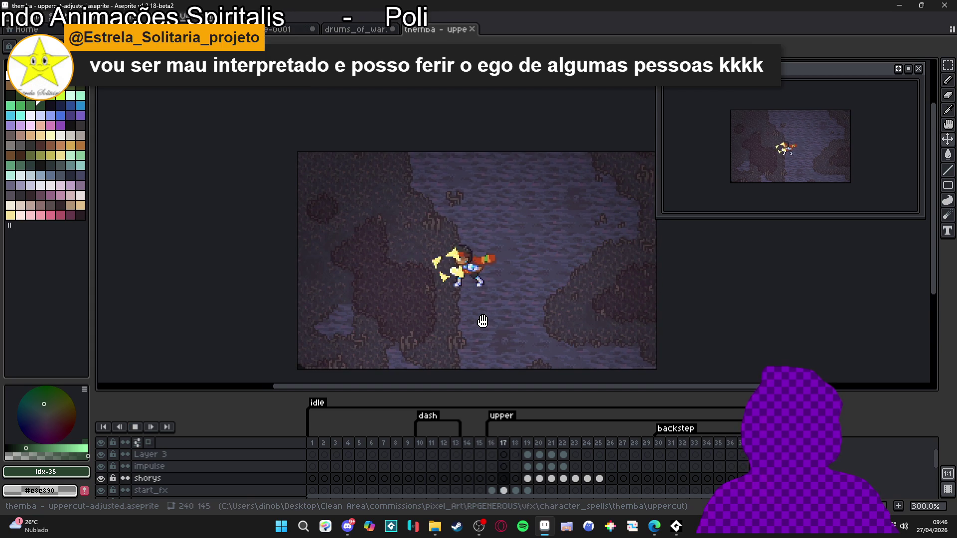
drag(434, 36, 112, 216)
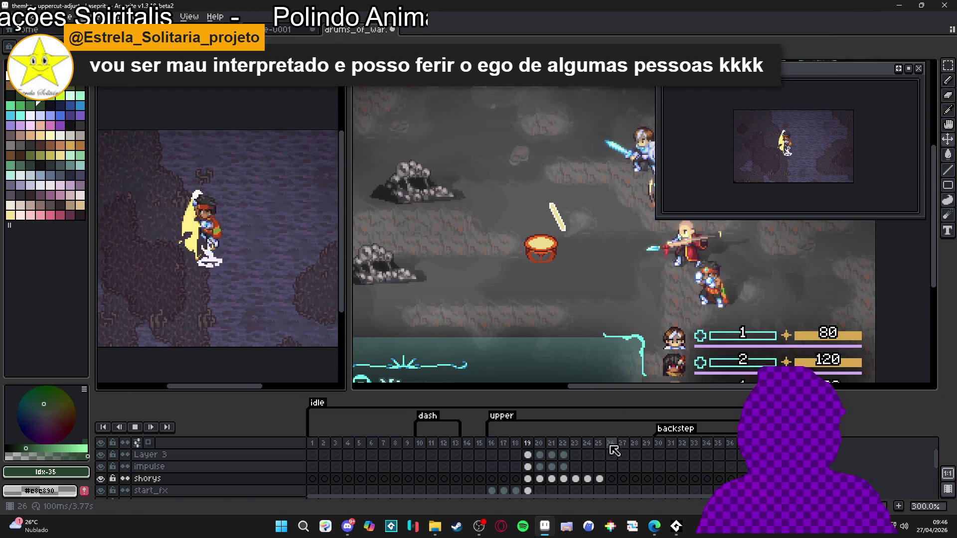
click(136, 429)
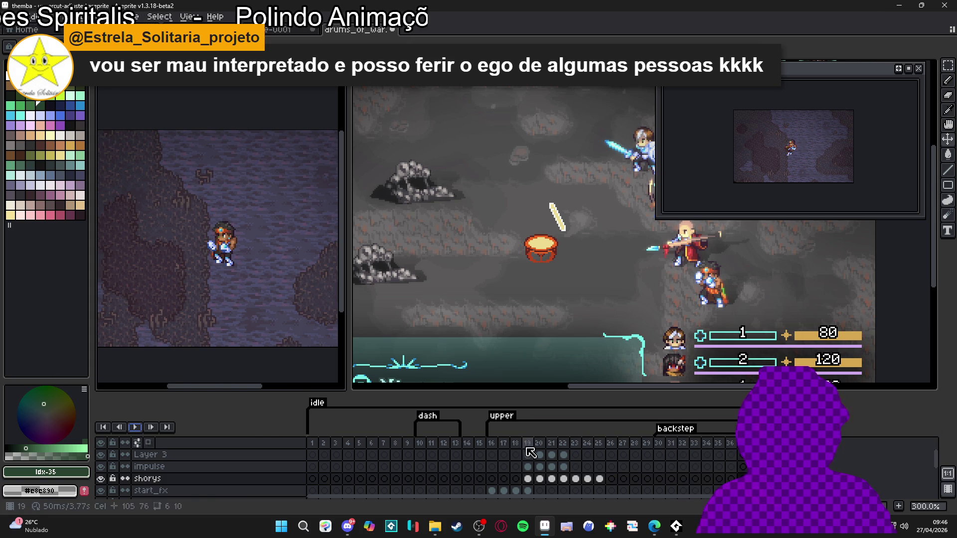
drag(491, 443, 654, 448)
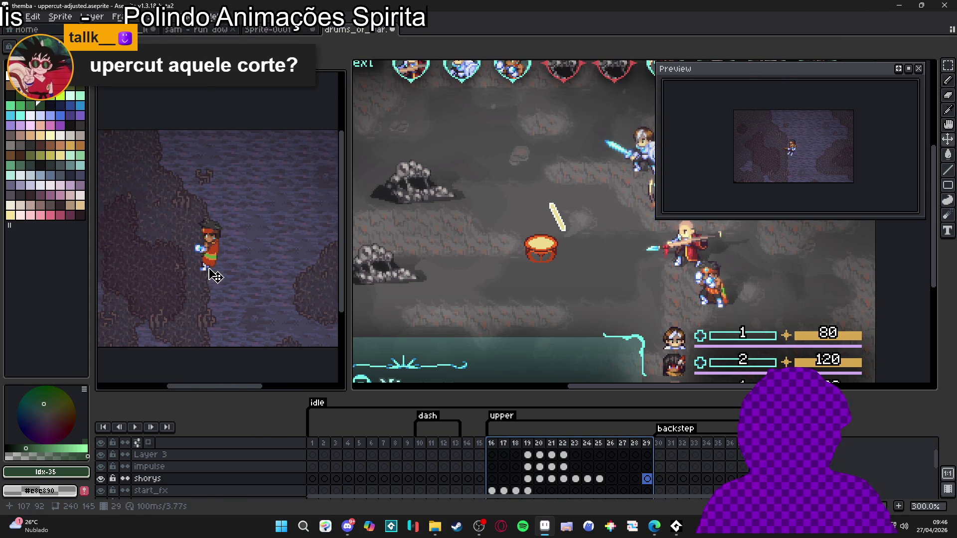
click(492, 443)
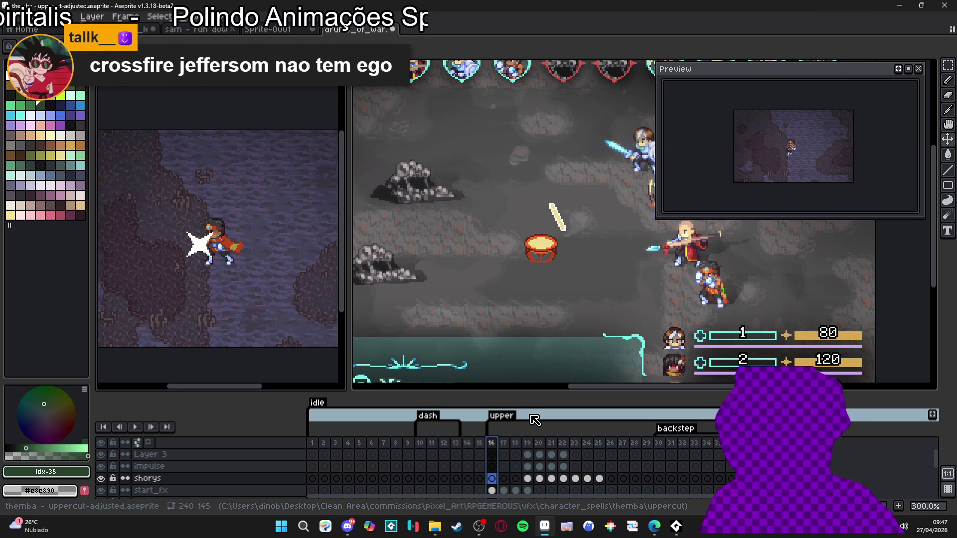
In drums_of_war, zoom out, step through frames 1–3, and select the stick layer's frame 3 cel.
key(ctrl+Tab)
drag(472, 295, 510, 281)
scroll(483, 251, down, 1)
scroll(484, 251, up, 1)
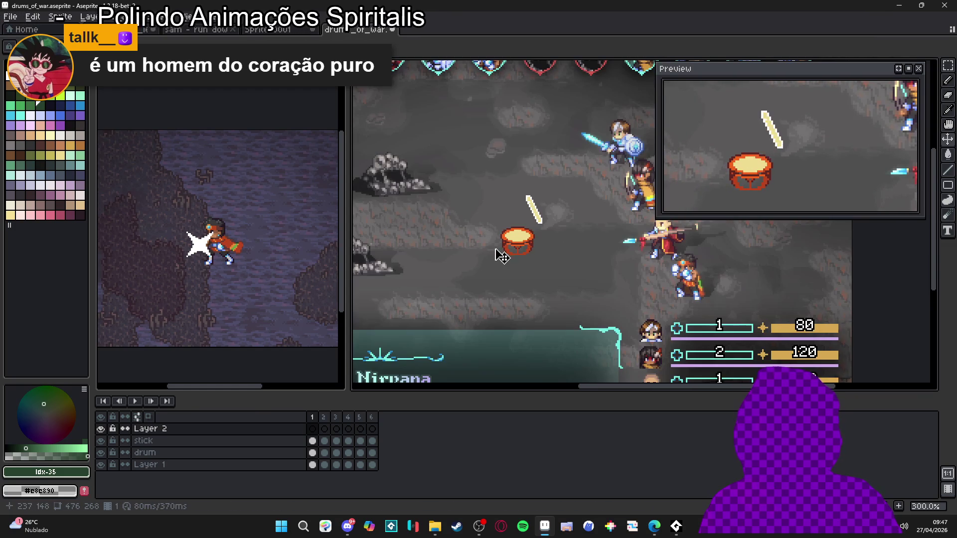
click(313, 429)
click(324, 431)
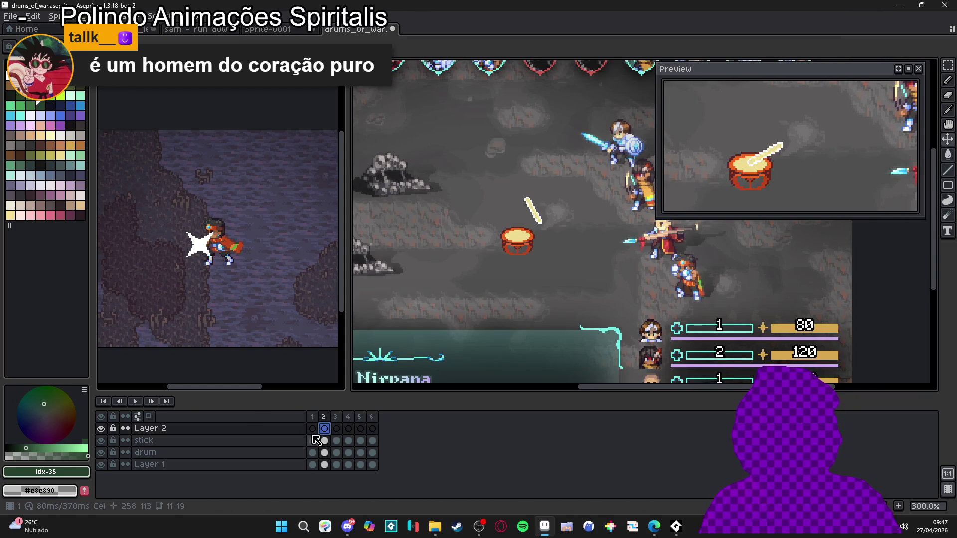
click(336, 431)
click(337, 441)
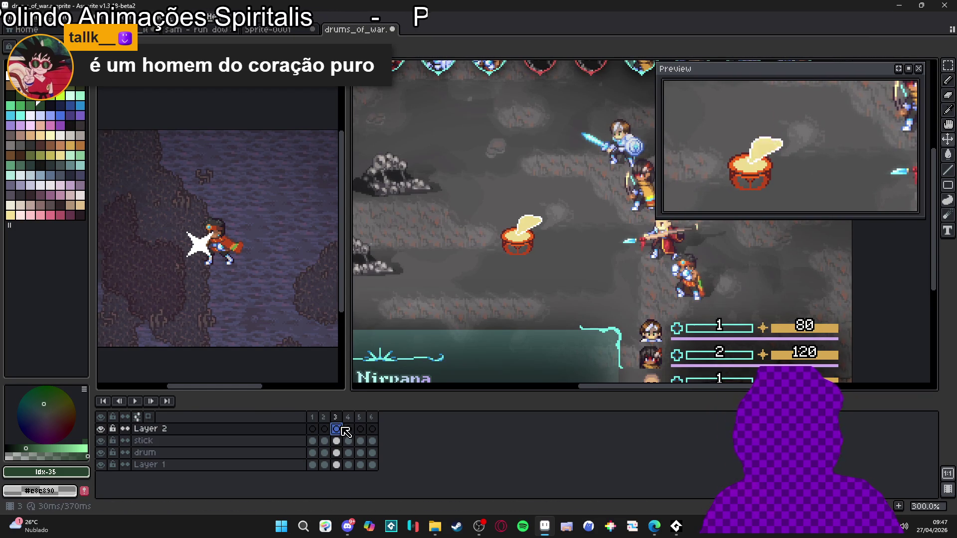
Switch to the uppercut sprite and set it to frame 17 as splash reference.
key(ctrl+Tab)
click(503, 445)
click(514, 446)
click(507, 448)
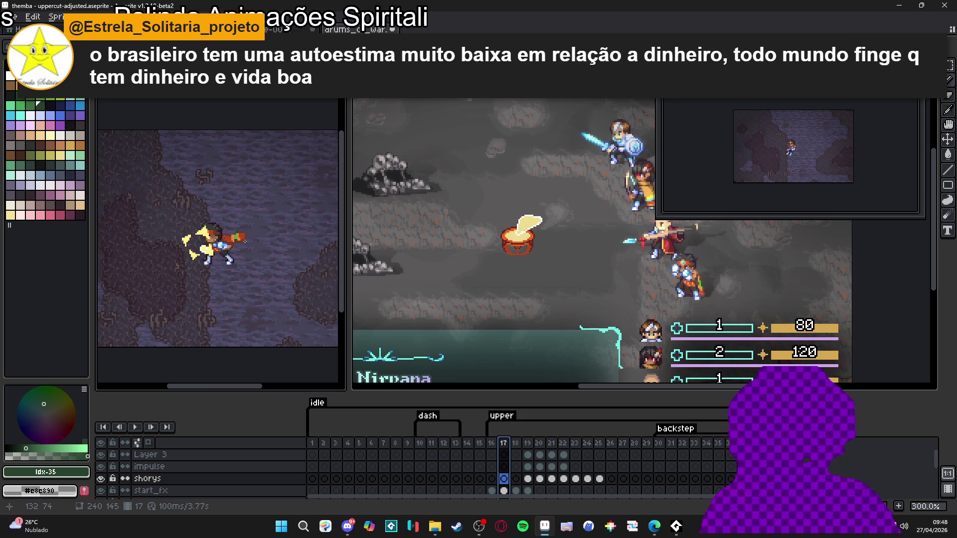
scroll(245, 241, up, 2)
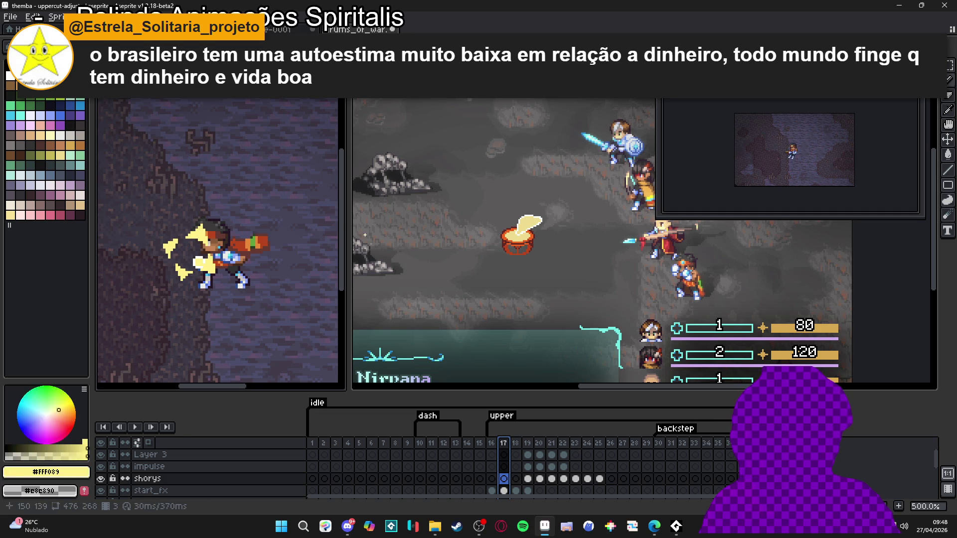
Make Layer 2 on frame 3 the active cel and center the drum in view.
click(555, 236)
scroll(556, 237, up, 2)
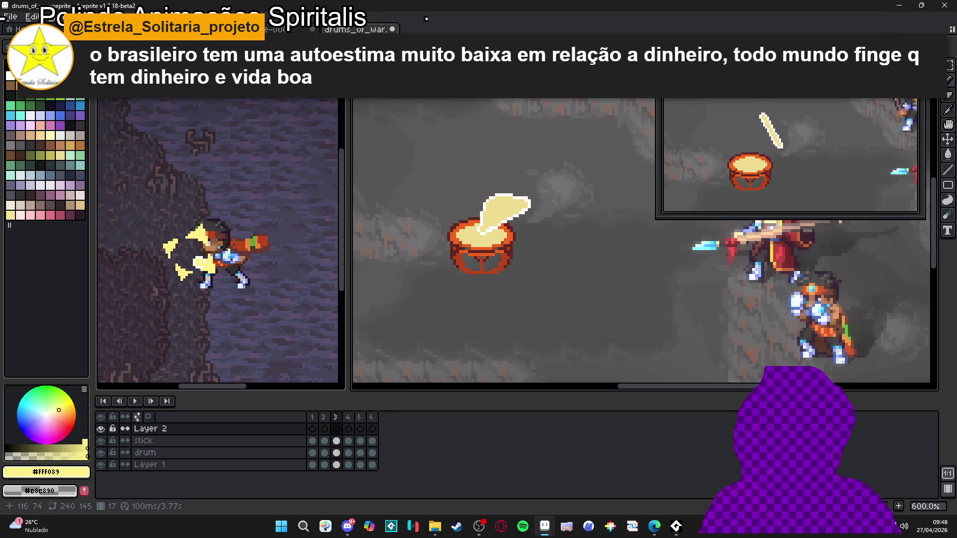
scroll(464, 239, down, 2)
click(489, 234)
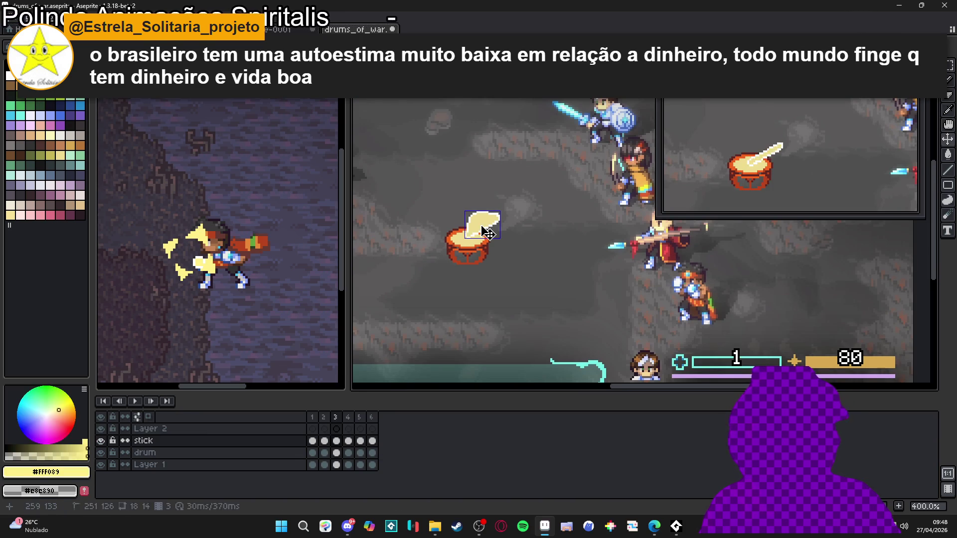
key(Right)
key(Left)
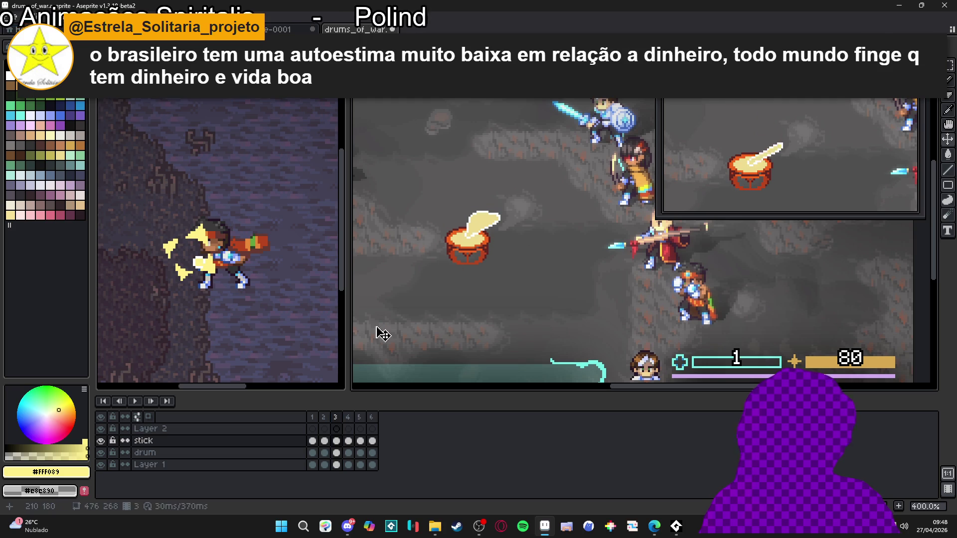
key(Up)
scroll(455, 231, up, 3)
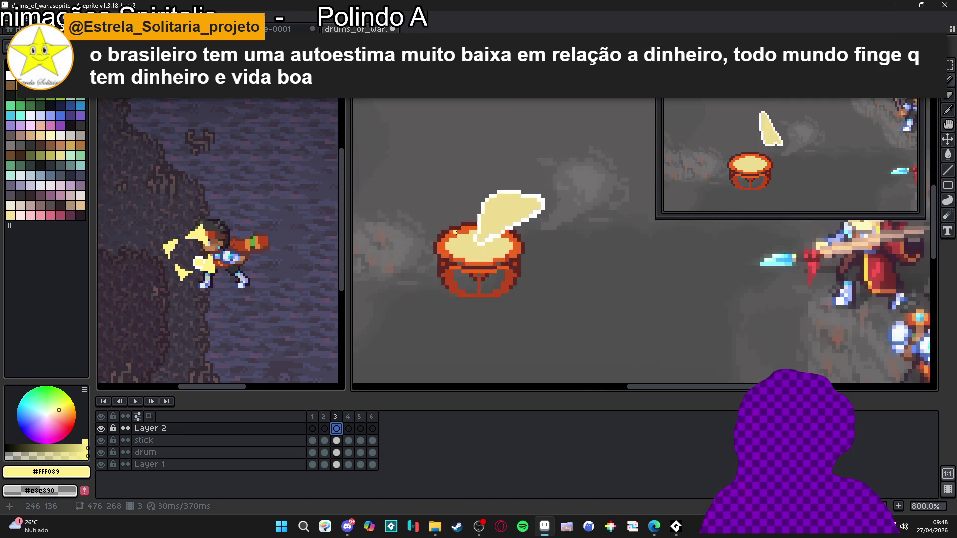
drag(455, 231, 495, 226)
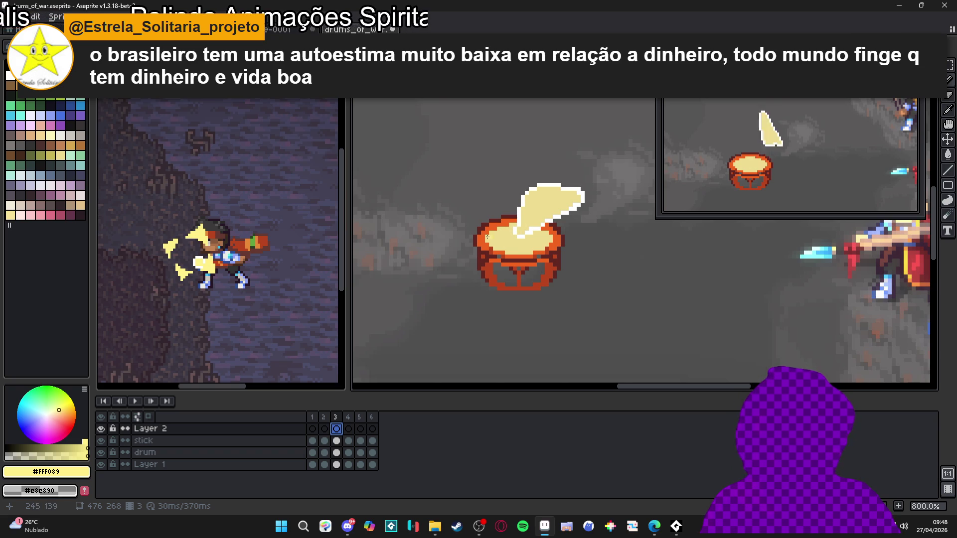
Paint pale-yellow #FFF089 strokes across the drum top, covering the red pixels.
drag(500, 248, 468, 243)
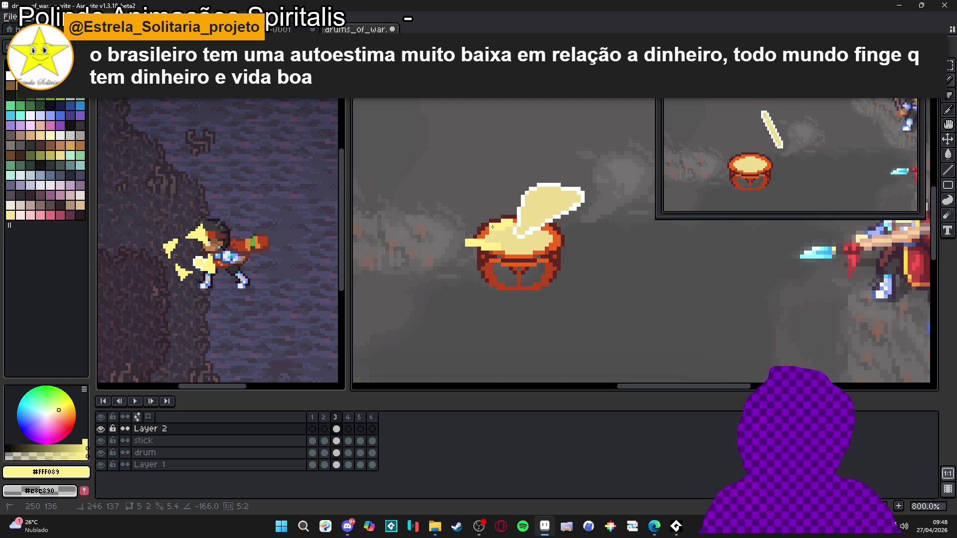
mouse_move(511, 227)
mouse_down()
mouse_move(479, 237)
mouse_move(510, 236)
mouse_up()
click(477, 235)
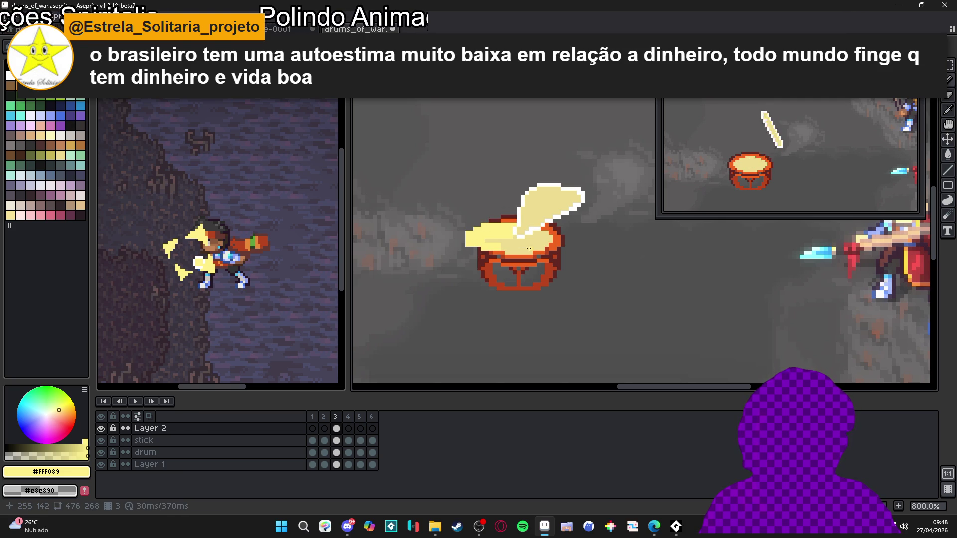
mouse_move(521, 244)
mouse_down()
mouse_move(563, 243)
mouse_move(488, 244)
mouse_up()
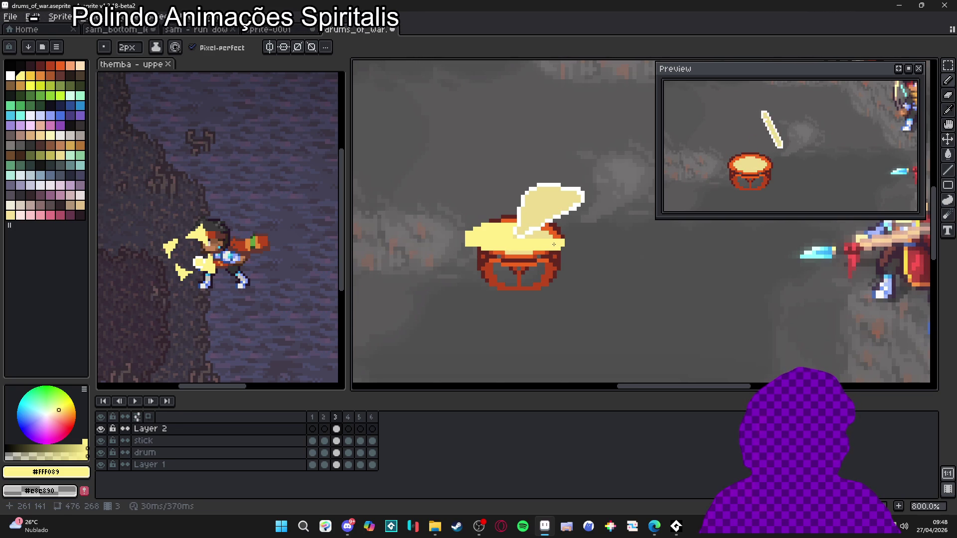
scroll(554, 244, up, 2)
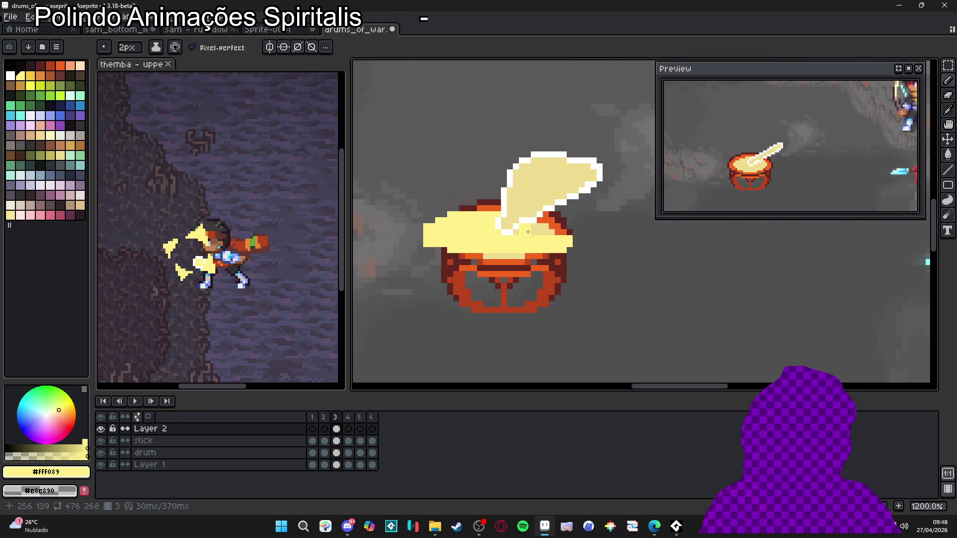
drag(521, 237, 580, 238)
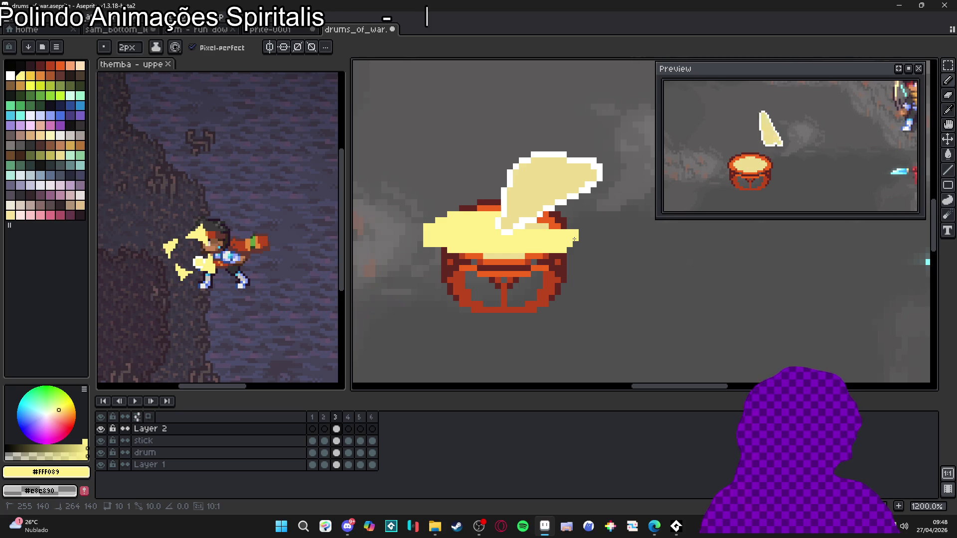
shift+click(548, 225)
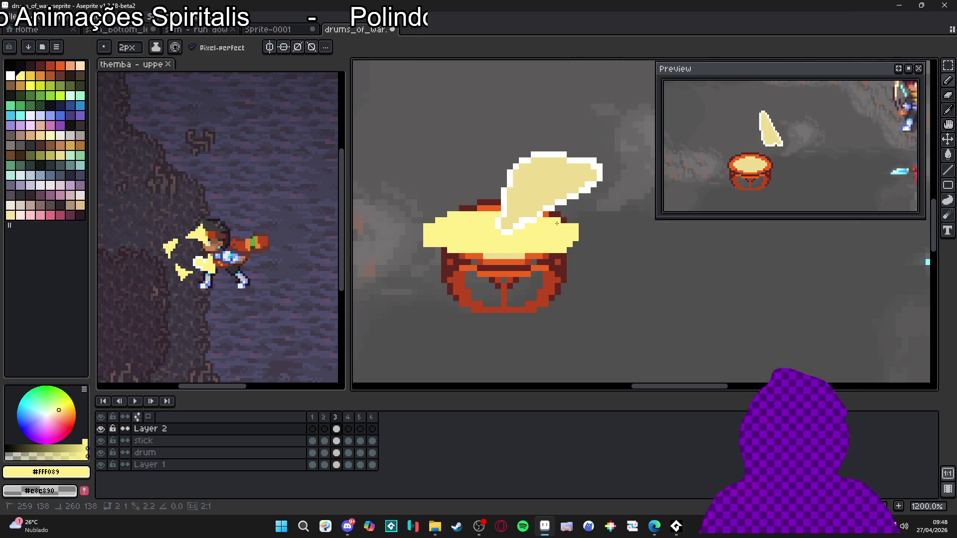
Widen the splash with extra columns on the right and a light row over the rim.
scroll(556, 231, down, 1)
scroll(554, 233, up, 1)
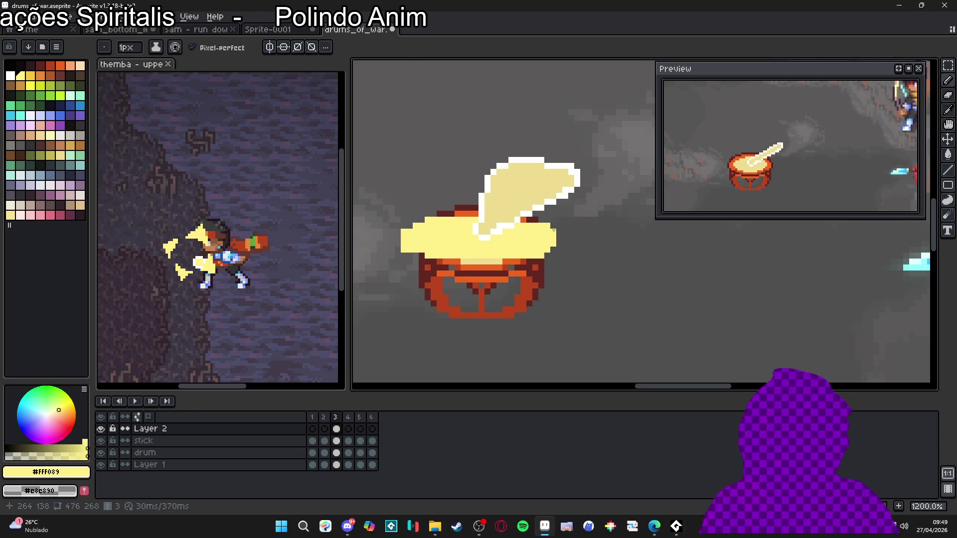
click(559, 227)
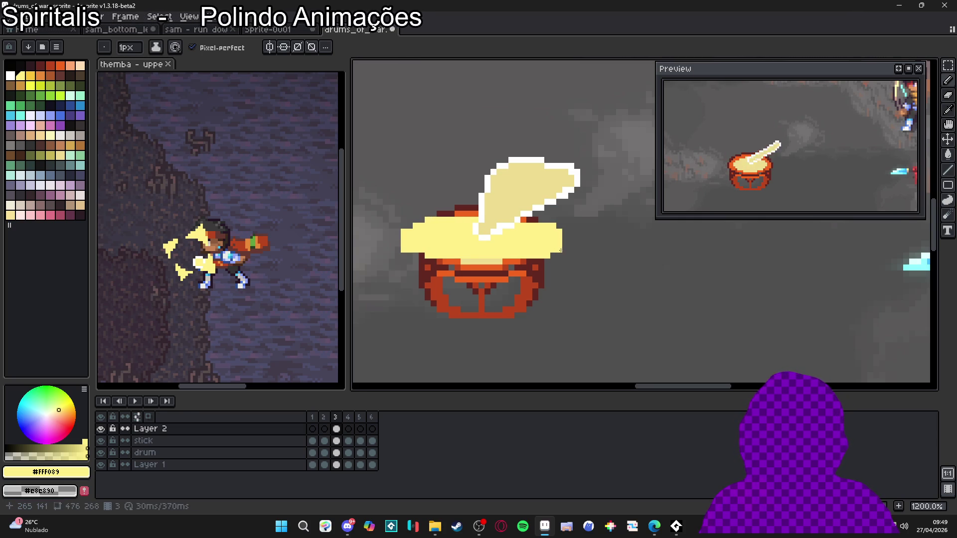
click(565, 250)
shift+click(564, 231)
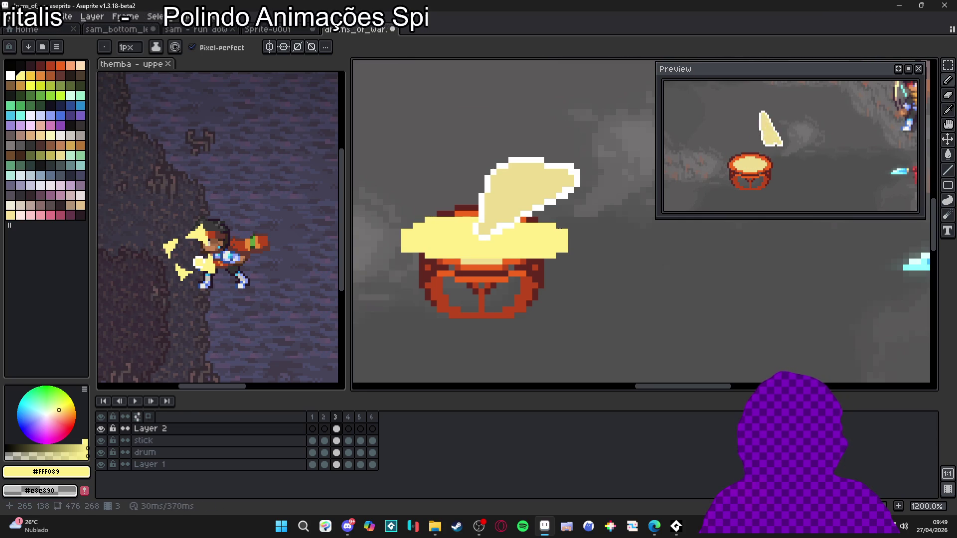
click(524, 220)
shift+click(559, 222)
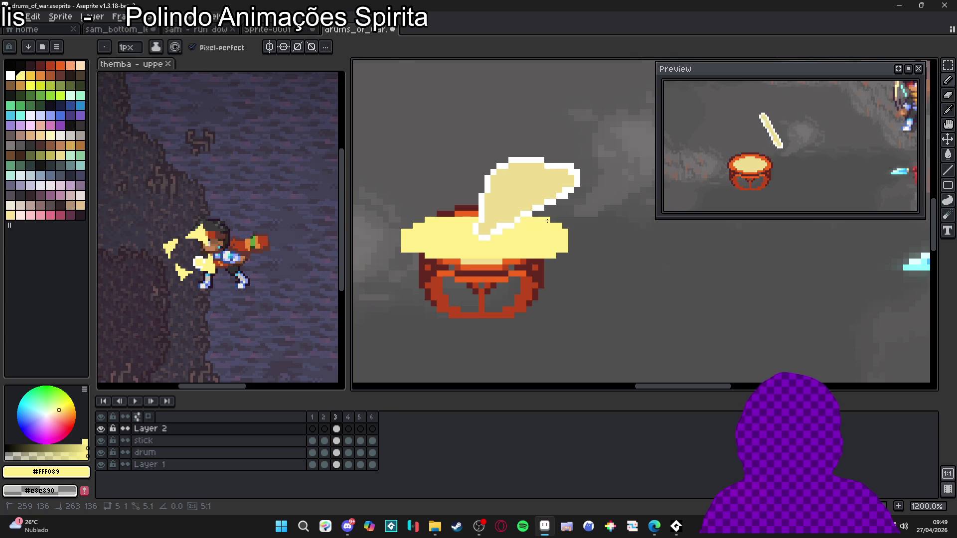
click(571, 226)
shift+click(572, 249)
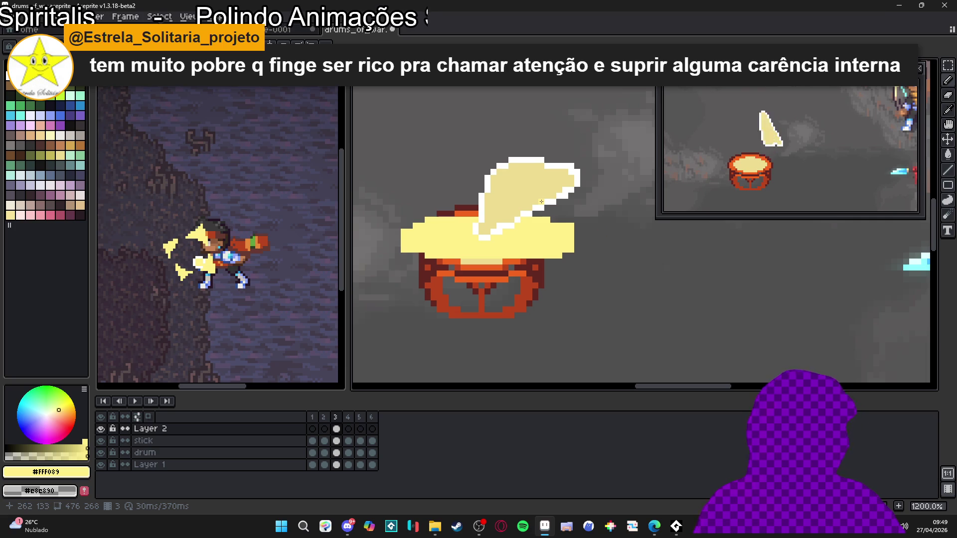
scroll(405, 249, up, 1)
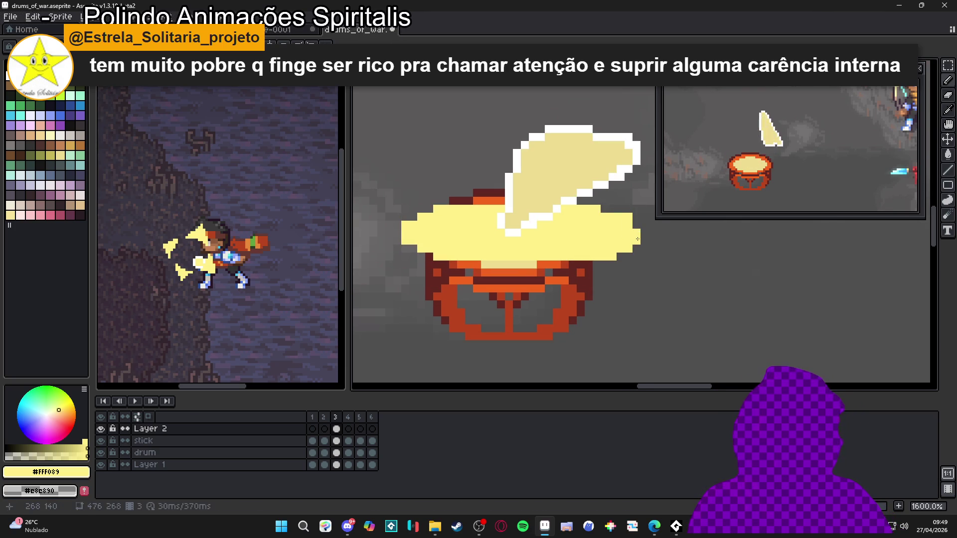
scroll(535, 236, down, 3)
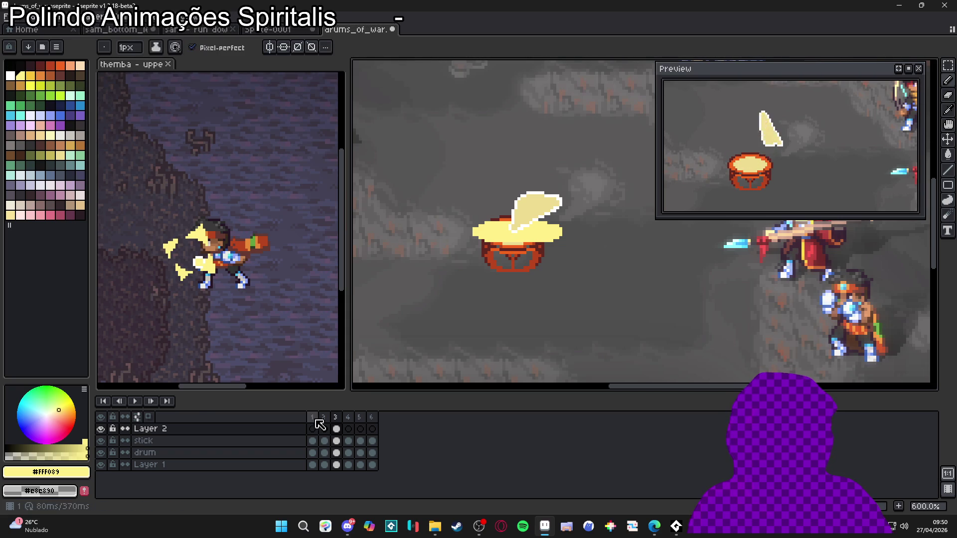
Switch to Move, settle the uppercut reference on frame 19 after previewing 18 and 20, then refocus the drum sprite.
key(v)
click(219, 274)
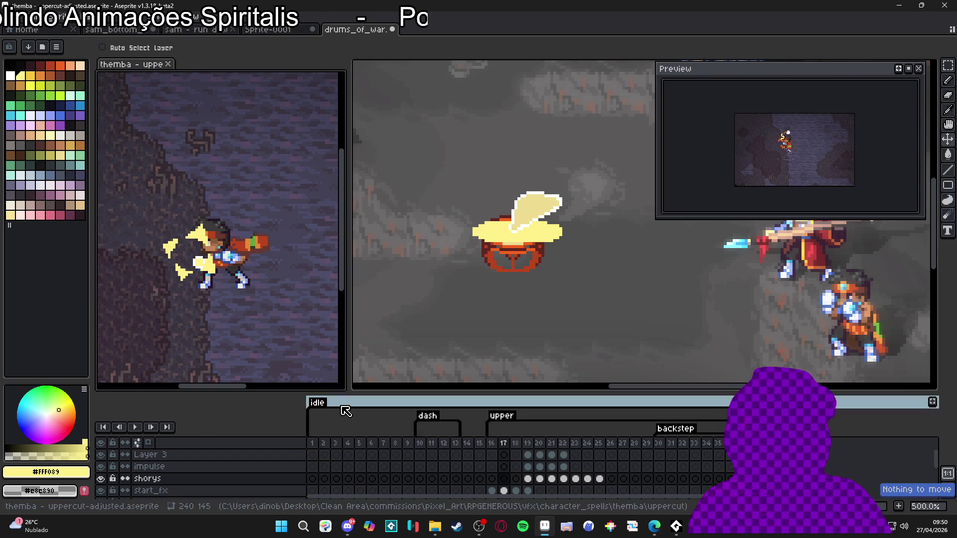
click(516, 444)
click(528, 444)
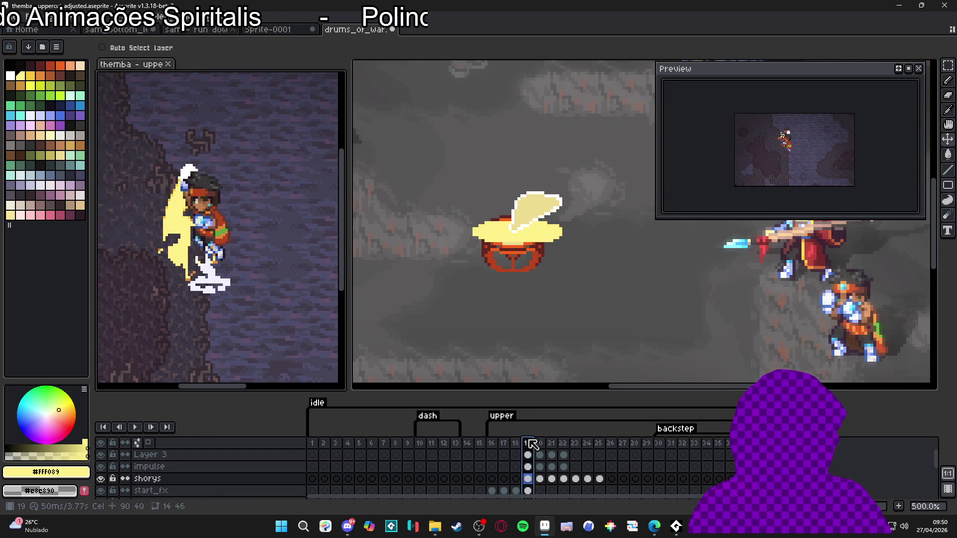
click(539, 448)
click(529, 447)
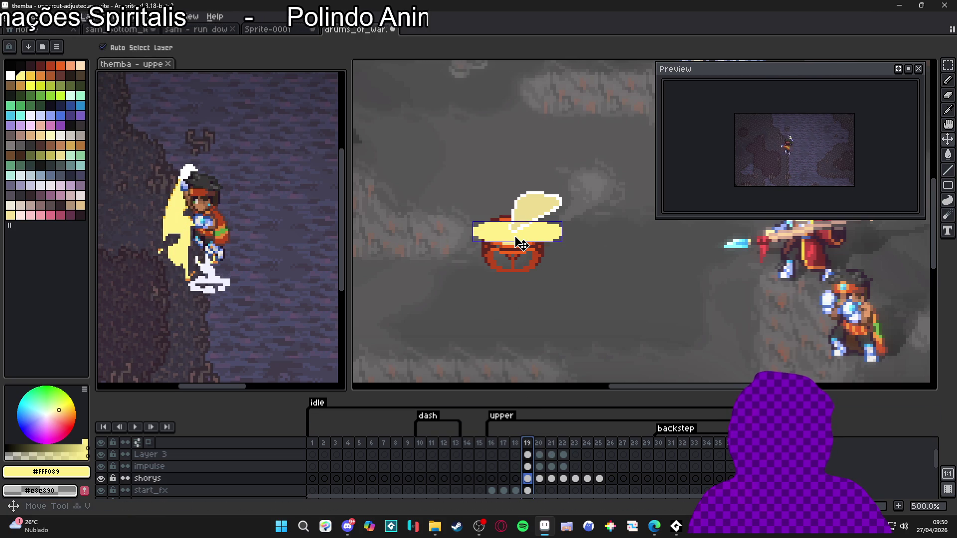
click(518, 244)
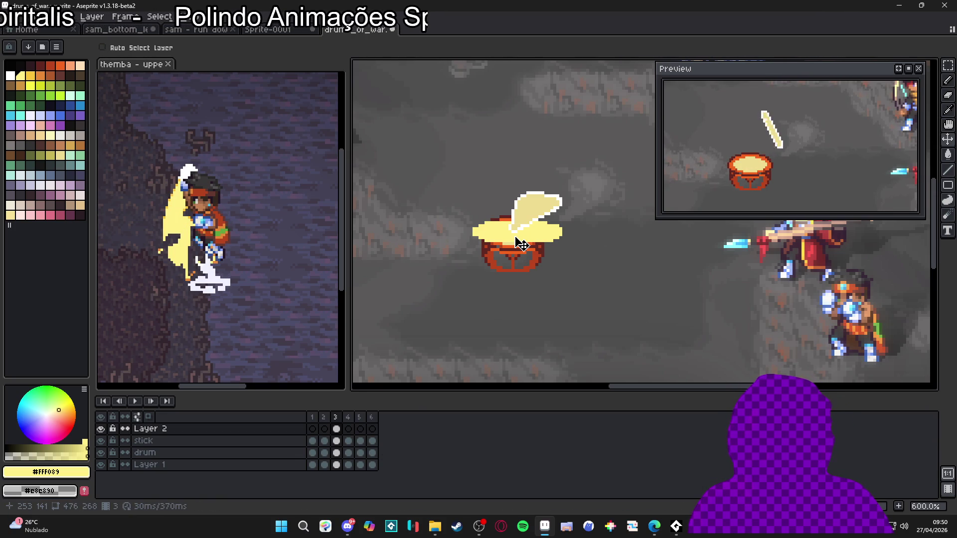
Undo the stray stroke, paint the left rim pale yellow, and erase yellow from the splash's left edge.
key(b)
scroll(521, 244, up, 4)
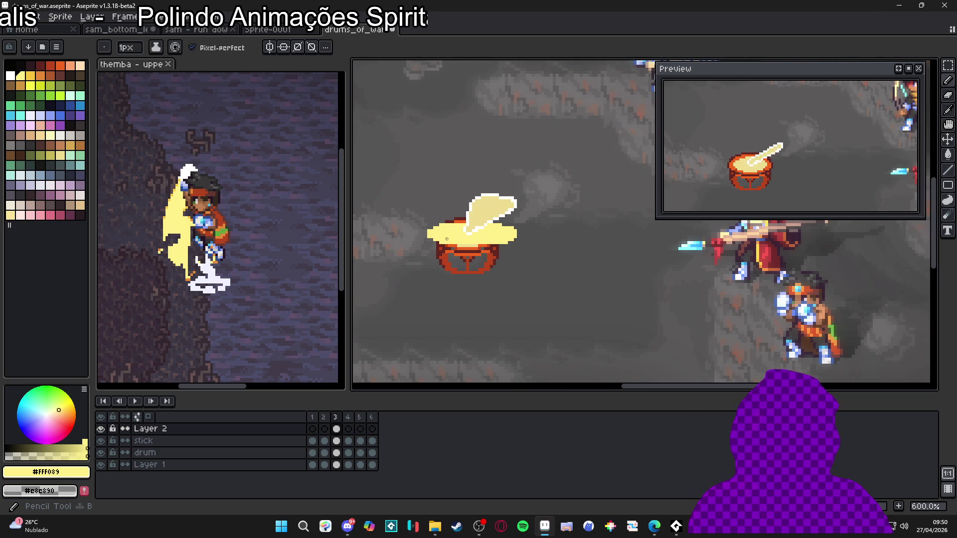
scroll(430, 236, down, 1)
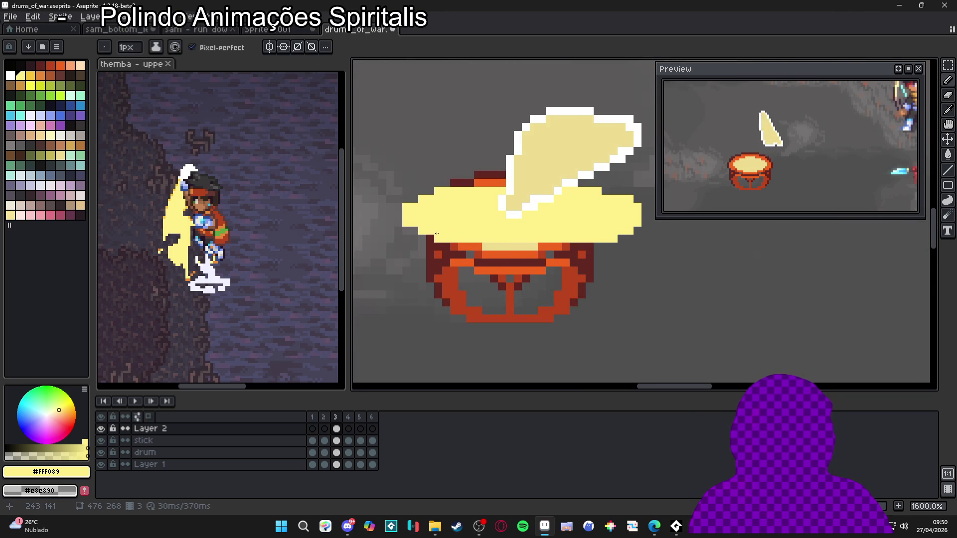
scroll(439, 235, up, 1)
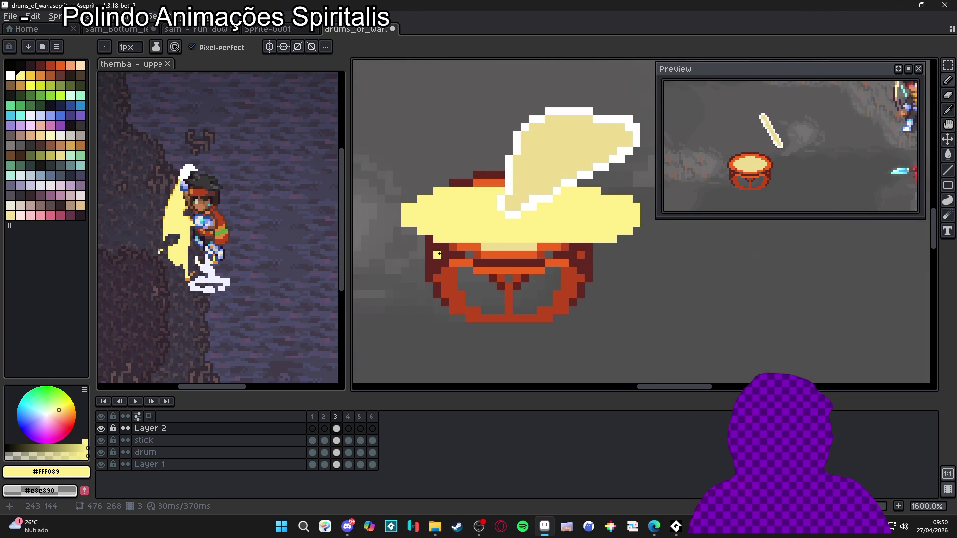
key(ctrl+z)
mouse_move(439, 246)
mouse_down()
mouse_move(494, 247)
mouse_move(431, 237)
mouse_up()
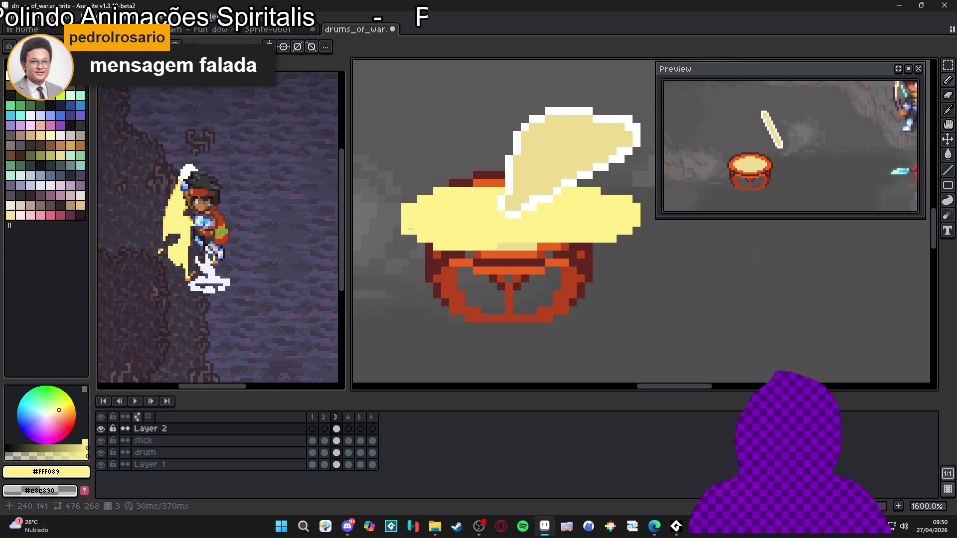
scroll(478, 238, right, 1)
key(e)
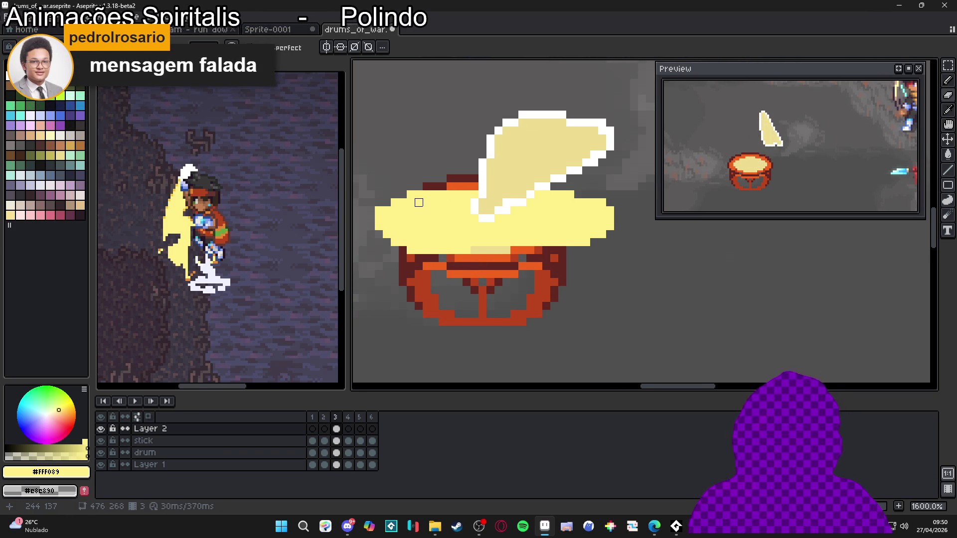
drag(419, 194, 451, 202)
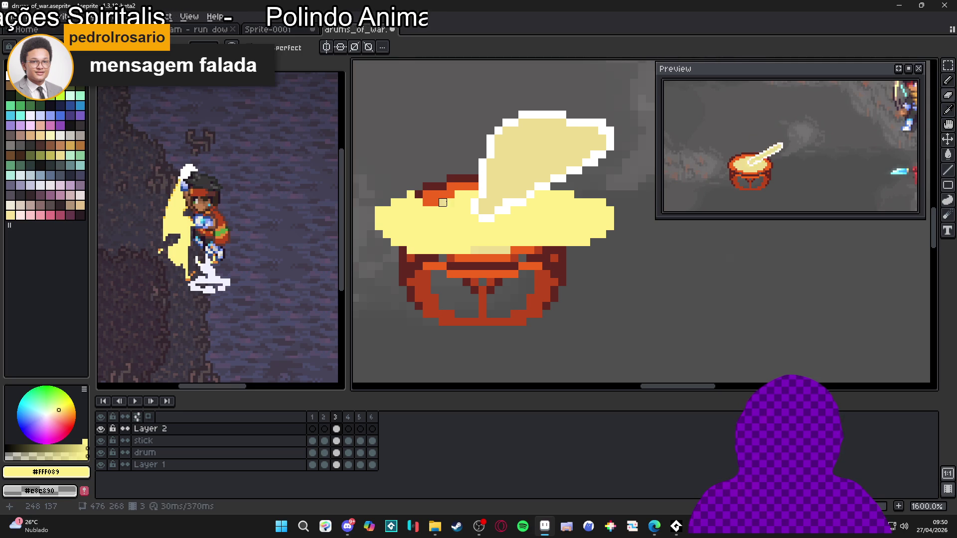
With the Line tool, add pale-yellow pixels along the drum's lower rim.
key(l)
click(393, 197)
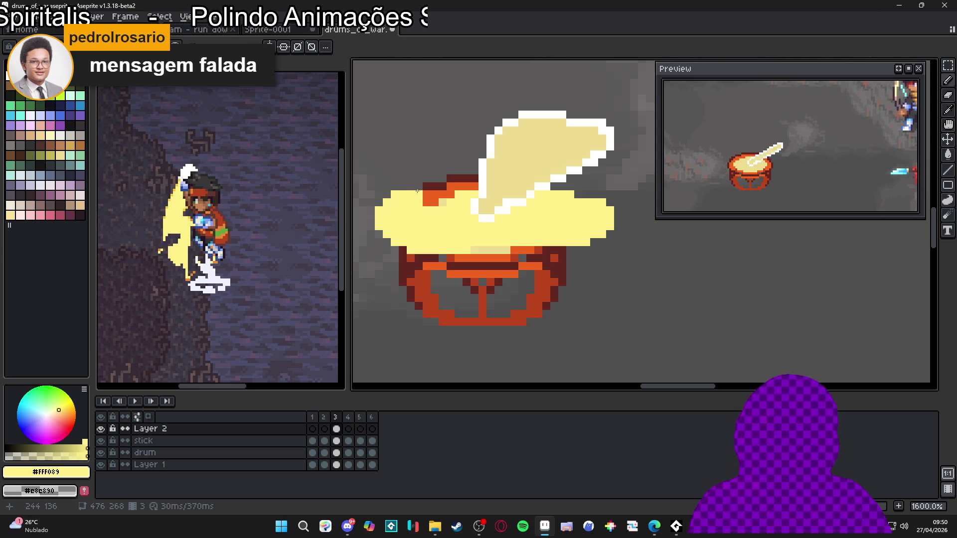
scroll(474, 217, down, 1)
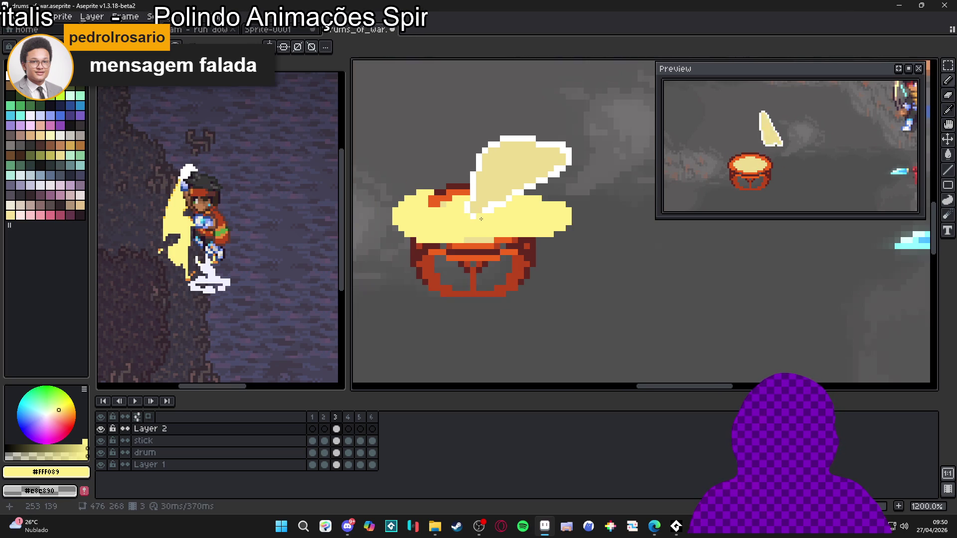
scroll(524, 222, up, 1)
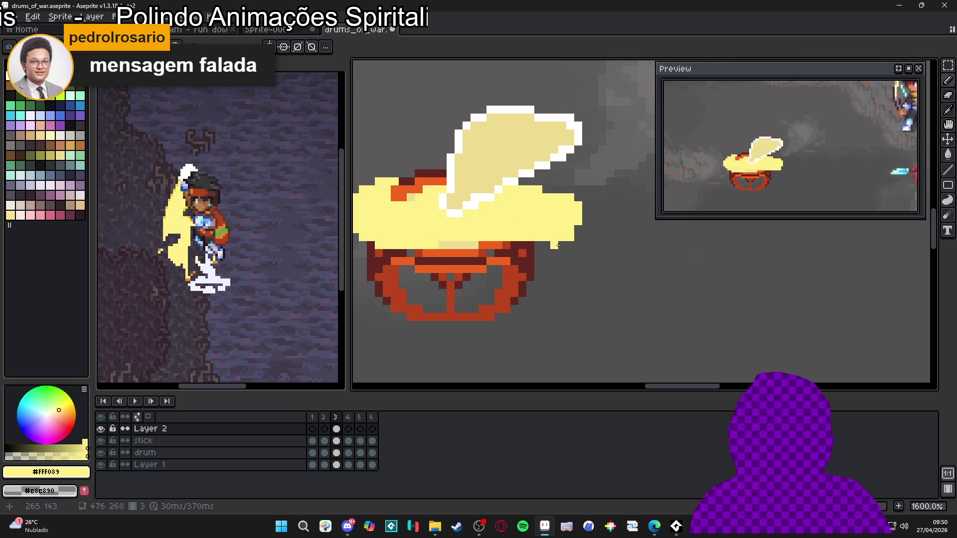
drag(536, 252, 518, 249)
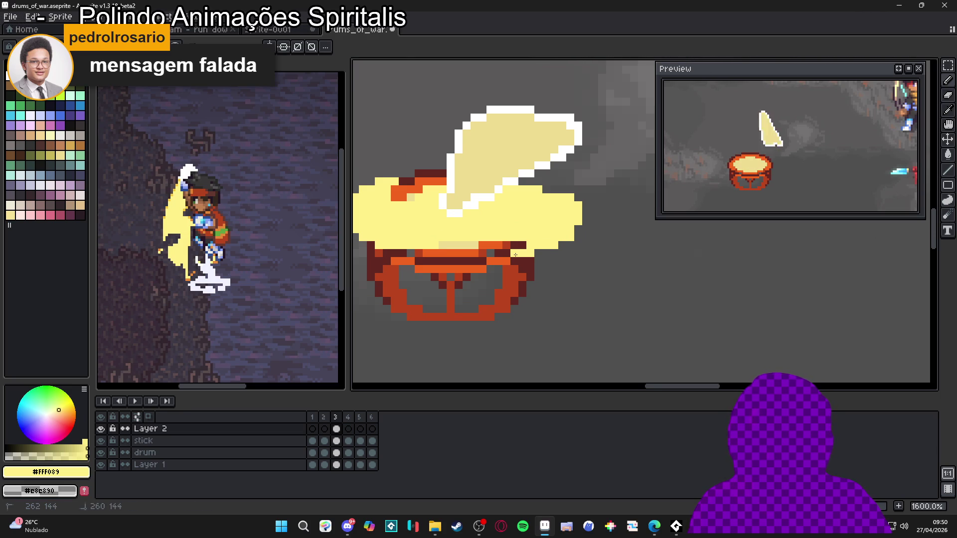
click(506, 254)
scroll(523, 241, down, 2)
scroll(528, 234, up, 2)
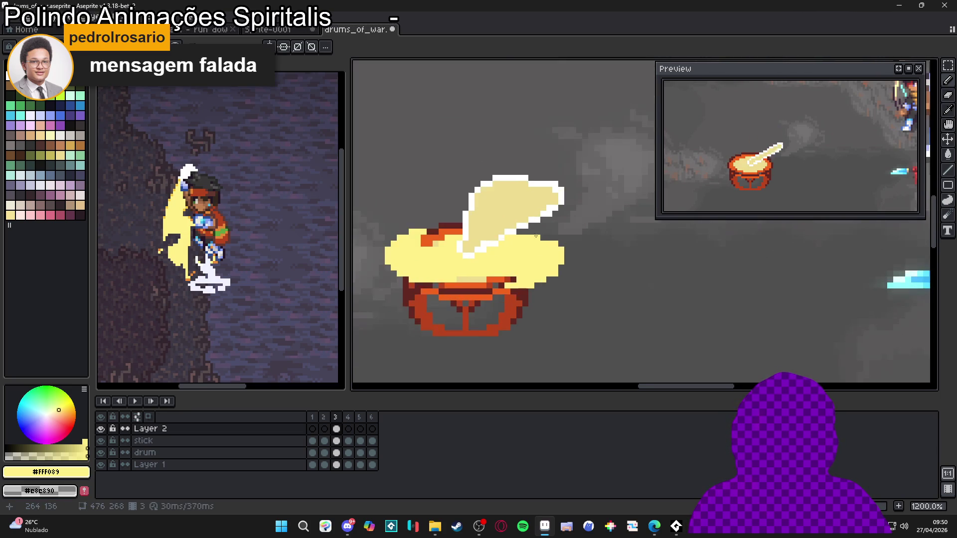
Fill the pale-yellow gaps beside the stick's lower edge, then select Layer 2's frame 3 cel.
click(537, 222)
click(534, 224)
click(546, 231)
click(538, 232)
click(553, 238)
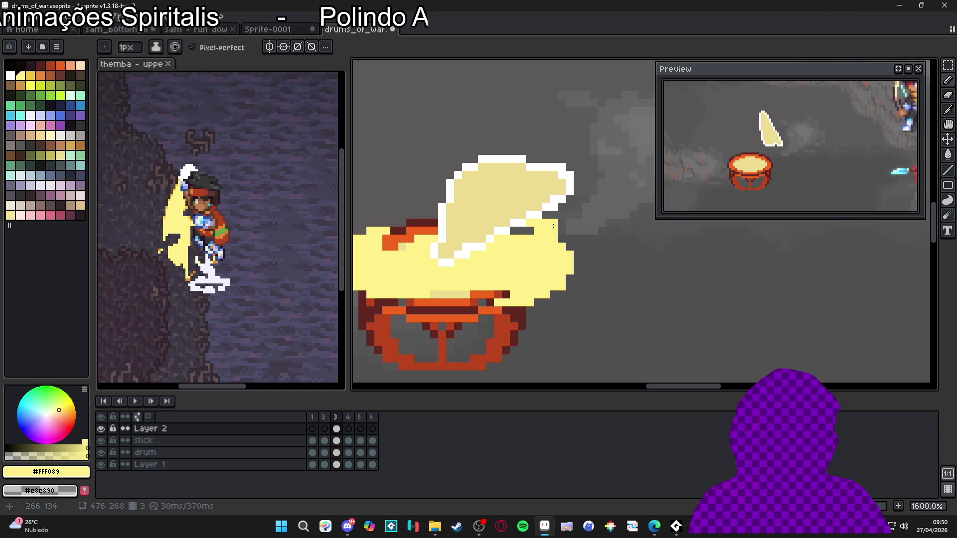
scroll(546, 245, down, 1)
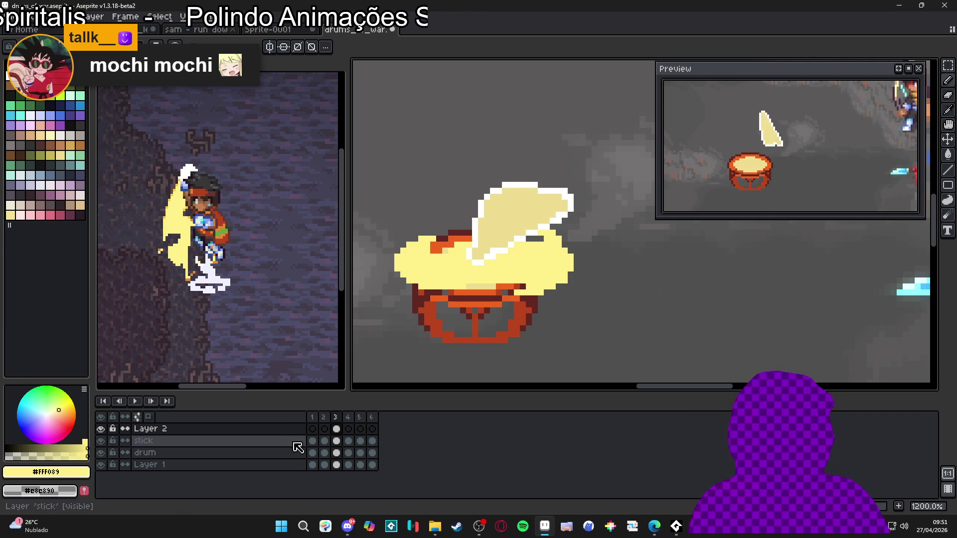
click(336, 428)
Paste the frame 3 Layer 2 splash into frame 4 and commit it.
click(348, 429)
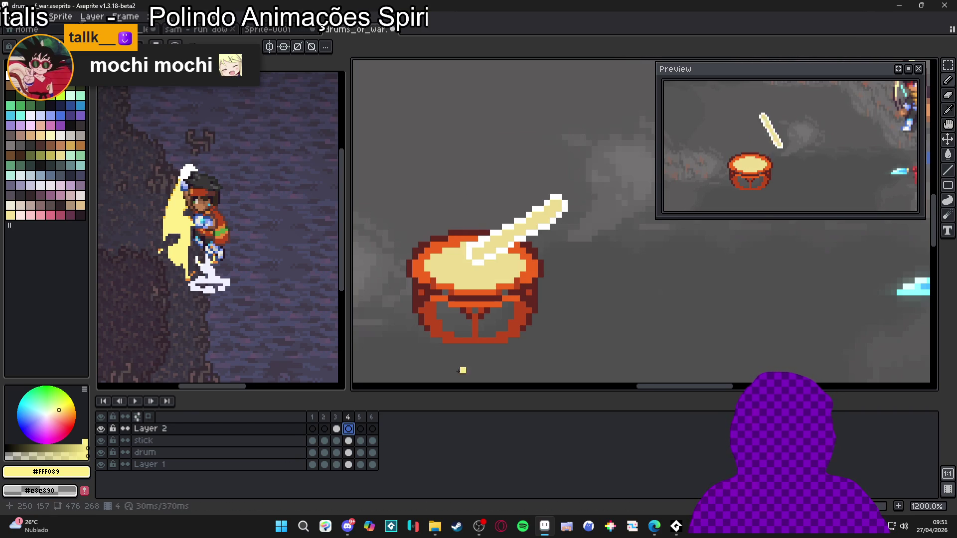
click(336, 429)
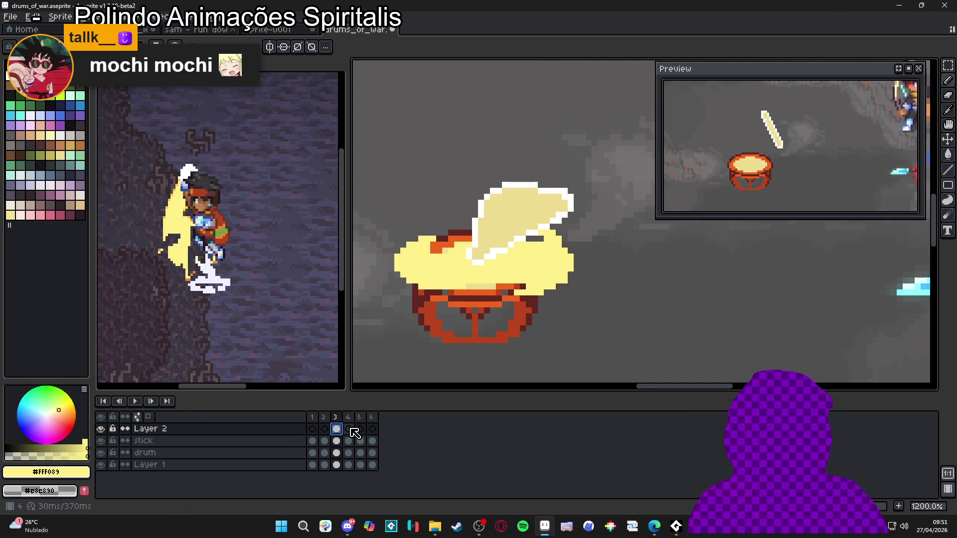
click(349, 429)
key(ctrl+v)
key(Return)
Erase the pasted splash's left end and add pale-yellow ring pixels with the pencil.
key(e)
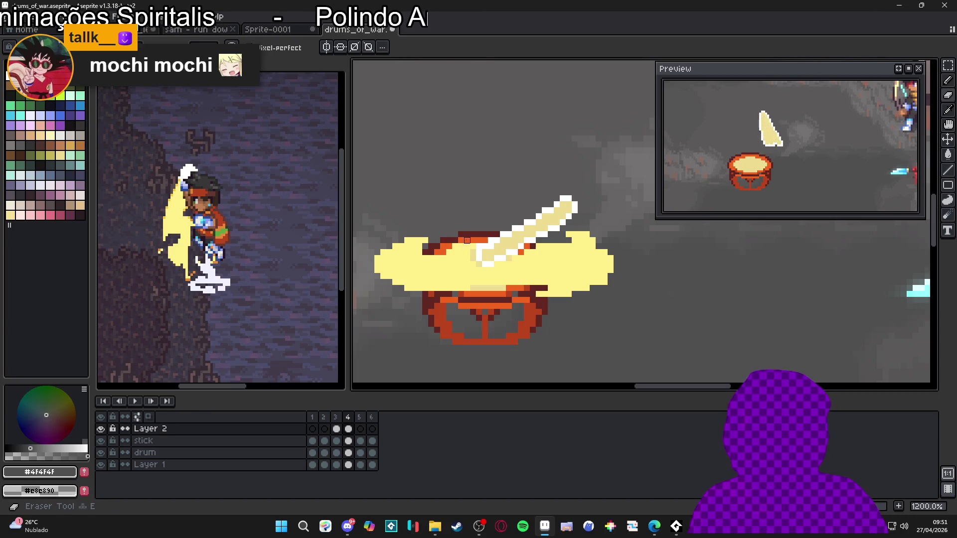
mouse_move(416, 255)
mouse_down()
mouse_move(421, 271)
mouse_move(455, 283)
mouse_up()
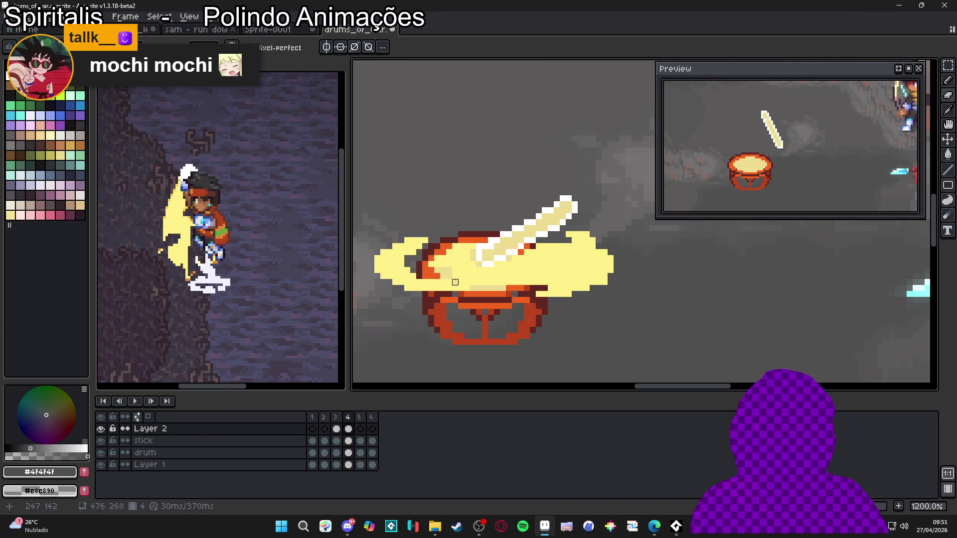
key(b)
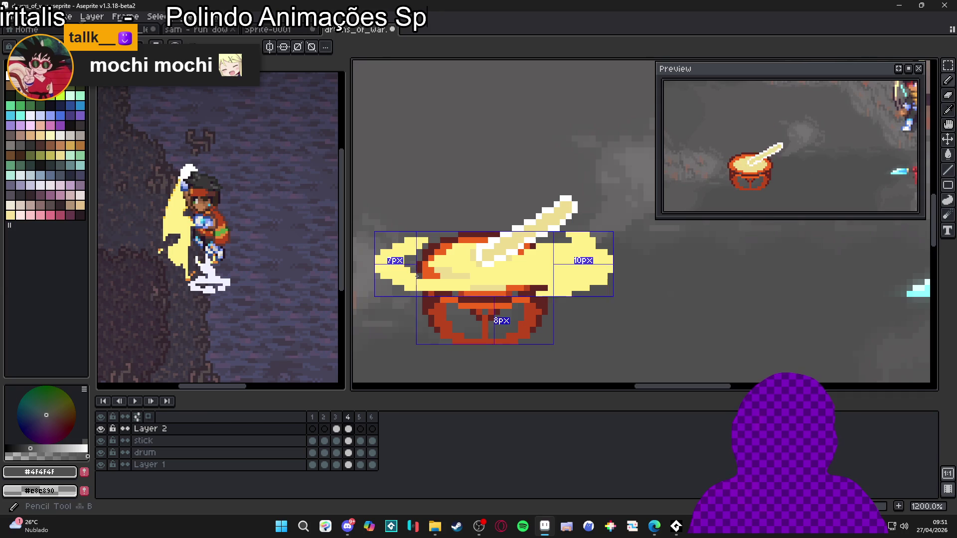
alt+click(417, 275)
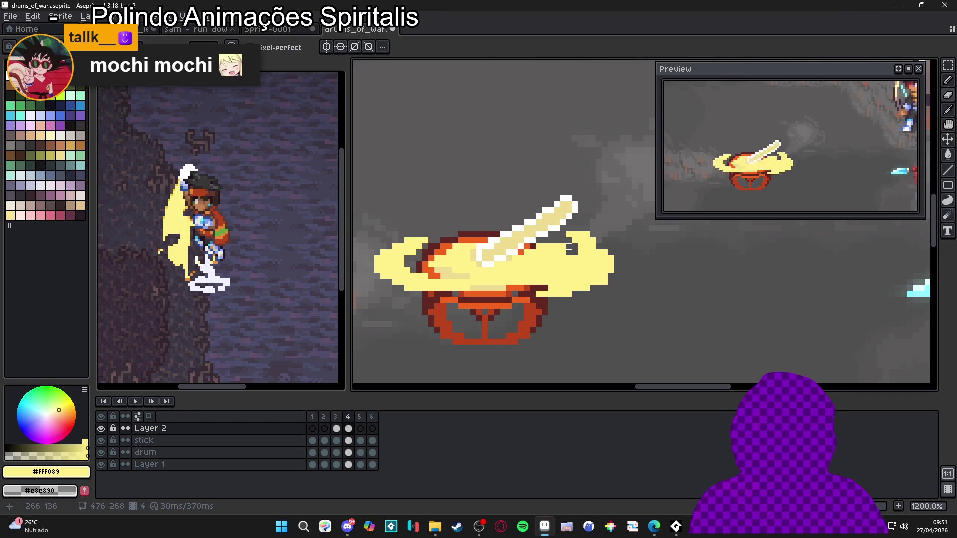
click(587, 258)
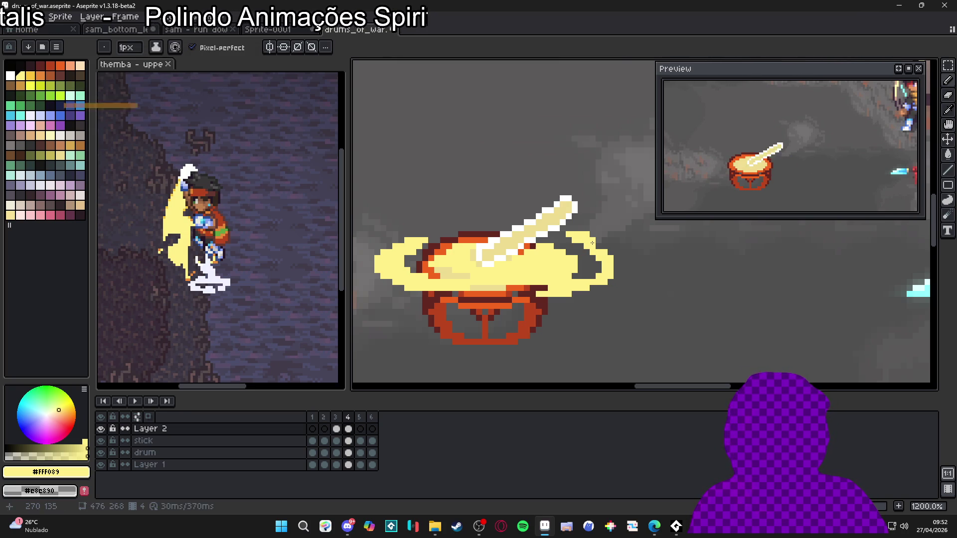
key(v)
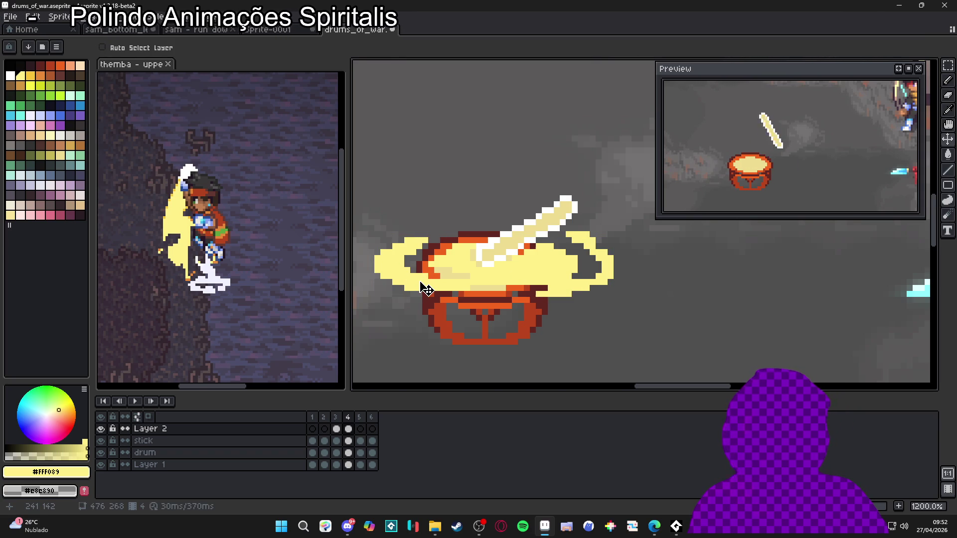
key(b)
scroll(416, 286, down, 3)
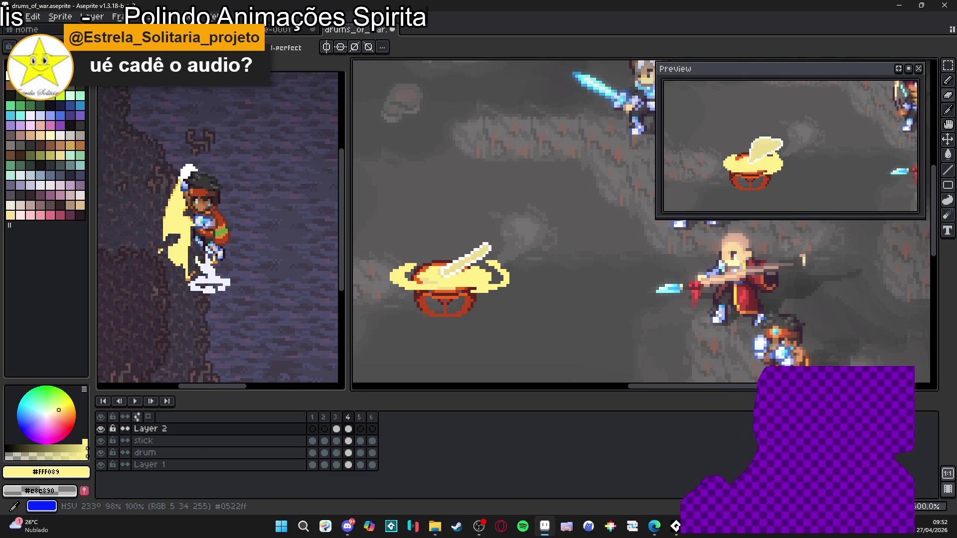
key(v)
key(b)
scroll(409, 290, up, 1)
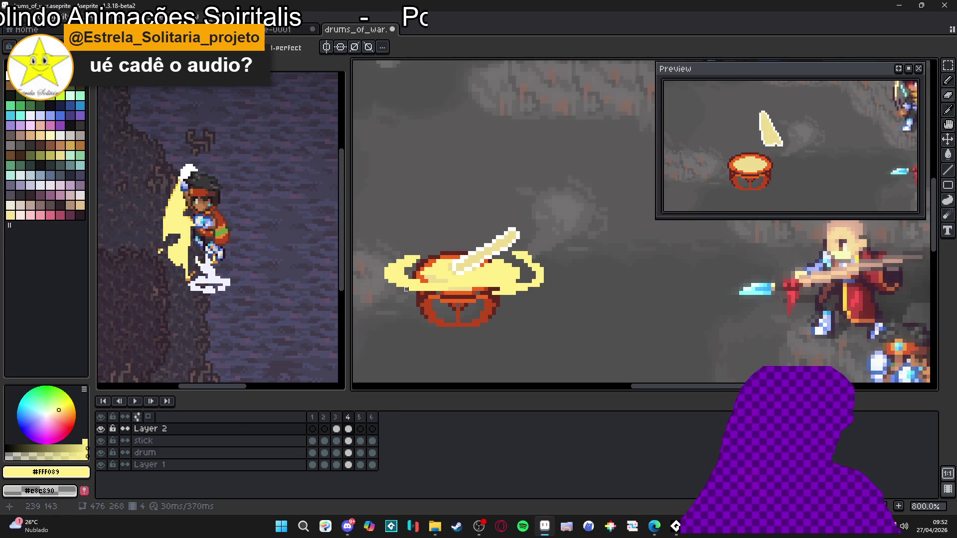
scroll(467, 297, down, 1)
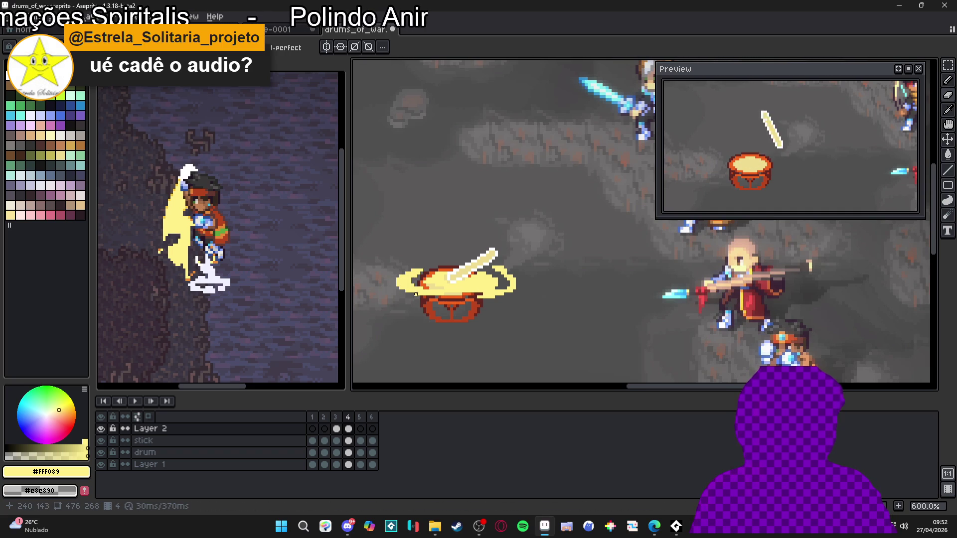
scroll(418, 315, up, 2)
click(407, 301)
key(ctrl+d)
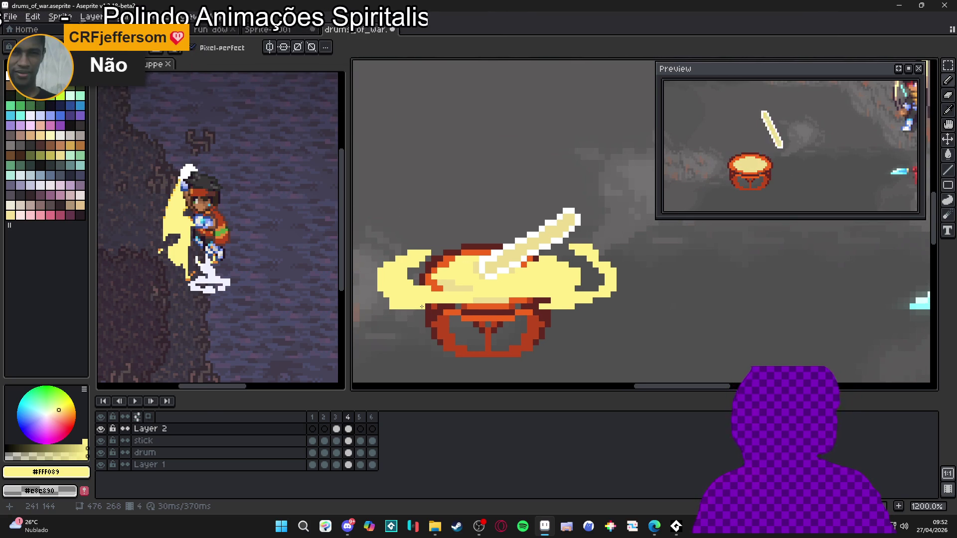
Zoom into the ring and add a pale-yellow pixel at its right edge.
scroll(422, 307, up, 1)
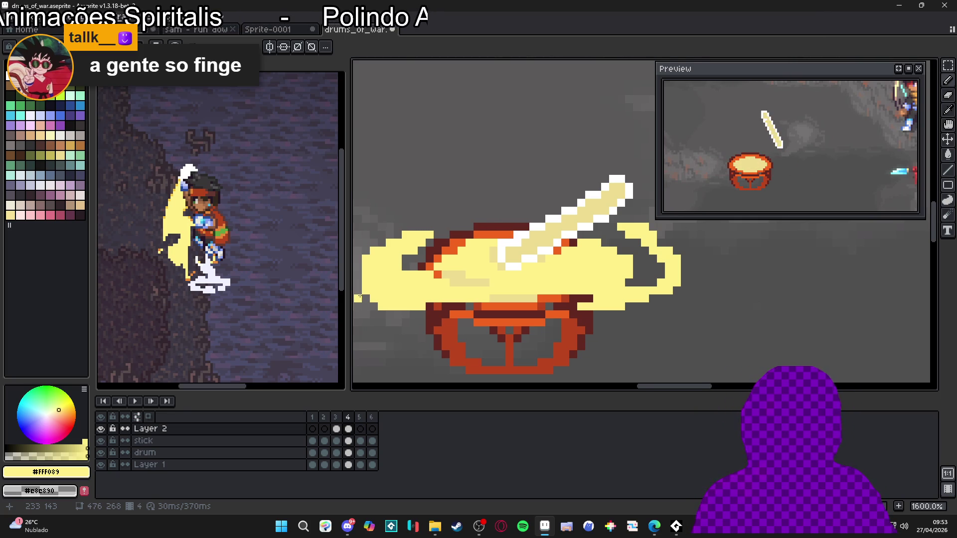
scroll(359, 298, down, 2)
scroll(372, 289, up, 2)
key(e)
scroll(372, 289, down, 1)
scroll(399, 285, up, 1)
scroll(405, 276, down, 2)
scroll(409, 284, up, 2)
scroll(424, 302, down, 2)
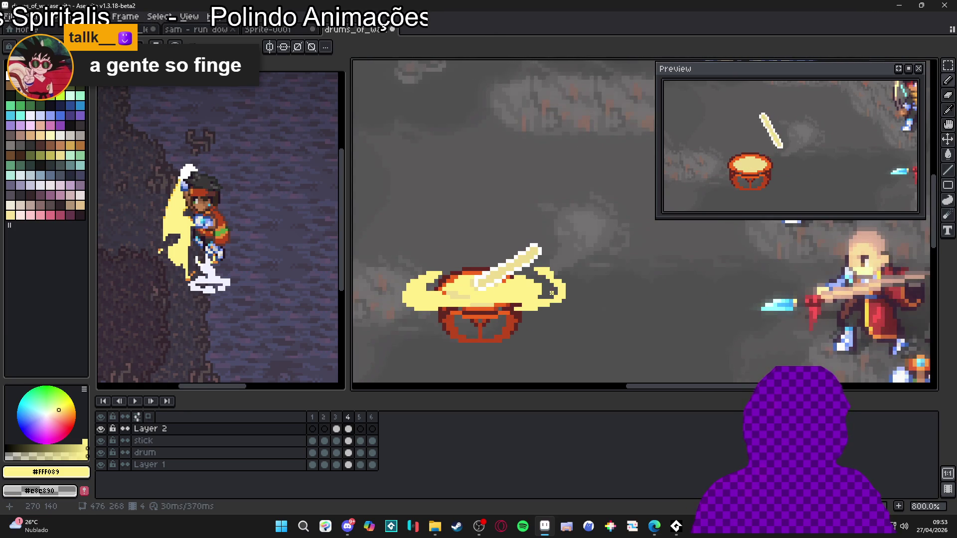
scroll(557, 278, up, 2)
click(571, 297)
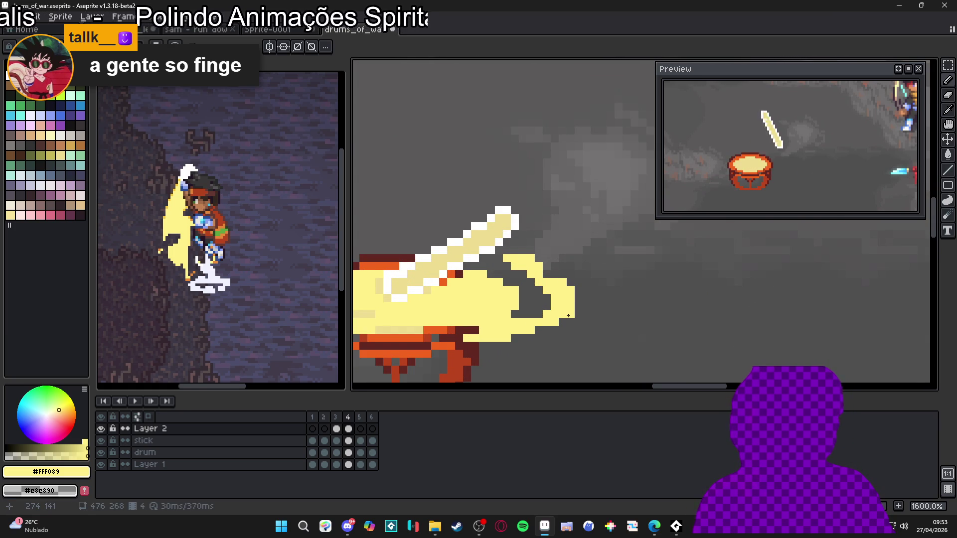
Zoom and pan over the drum to review the finished frame 4 ring.
scroll(570, 305, down, 3)
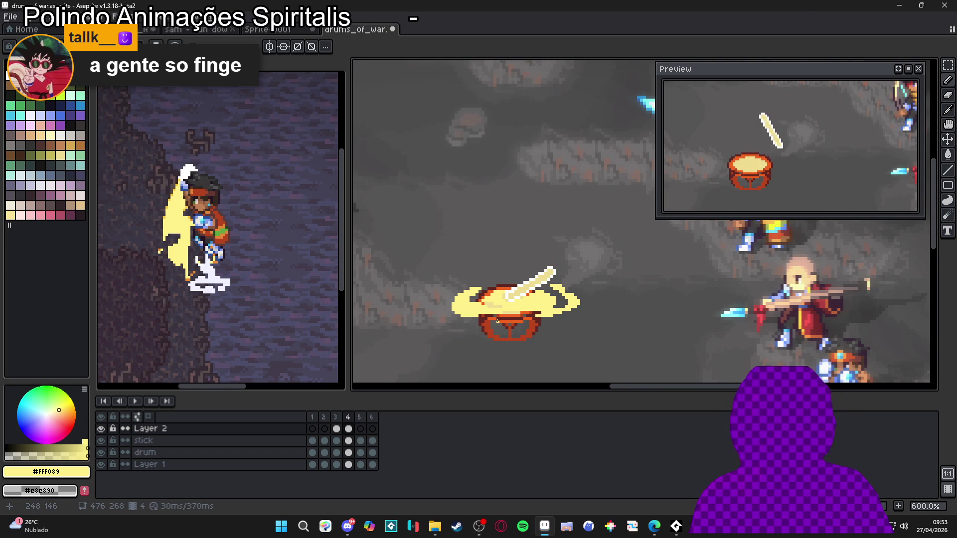
scroll(483, 308, up, 4)
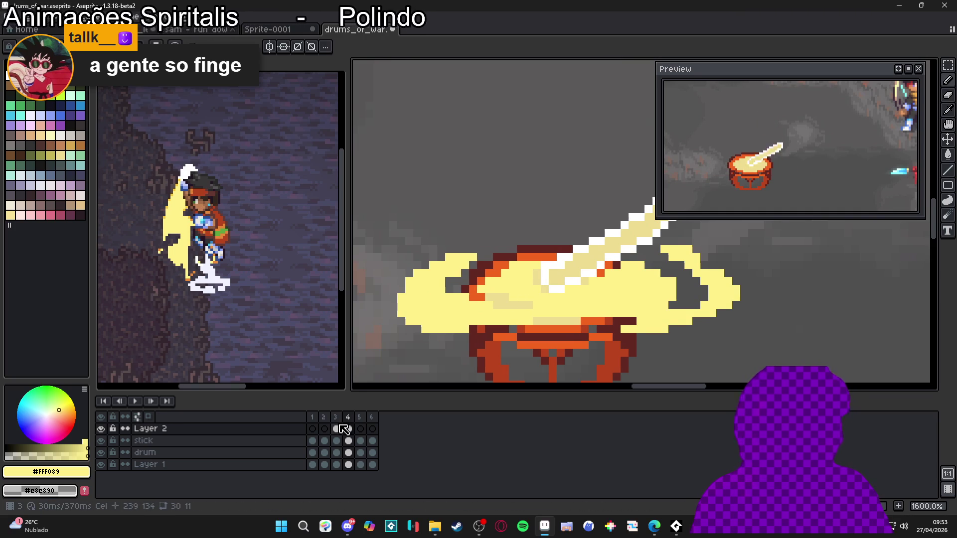
scroll(499, 314, down, 3)
drag(499, 314, 499, 302)
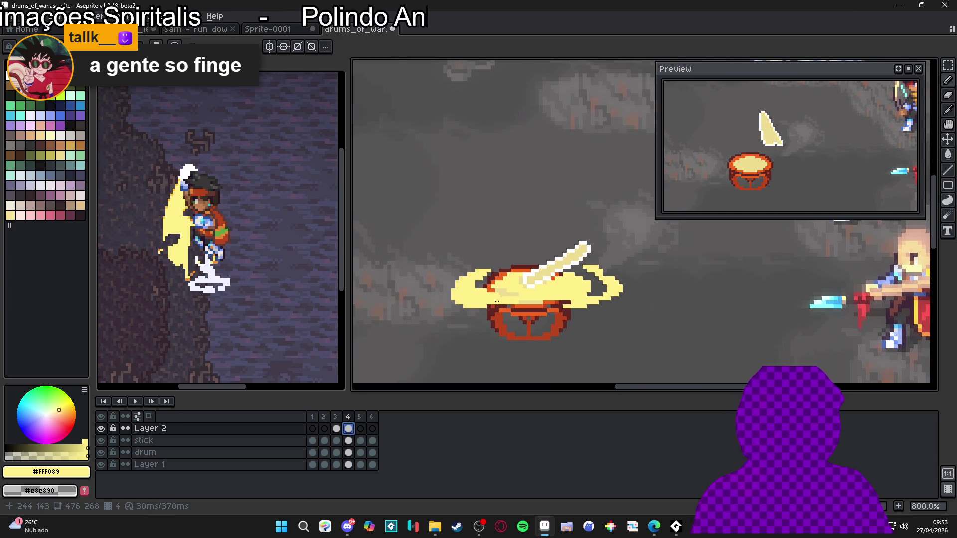
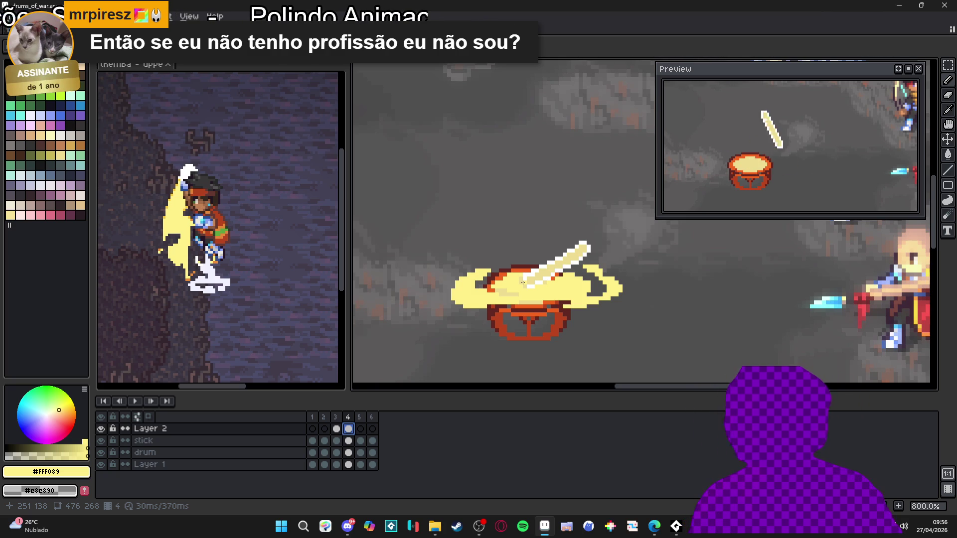
On frame 5, hide the Layer 1 battle scene and turn on onion skin.
scroll(411, 341, down, 1)
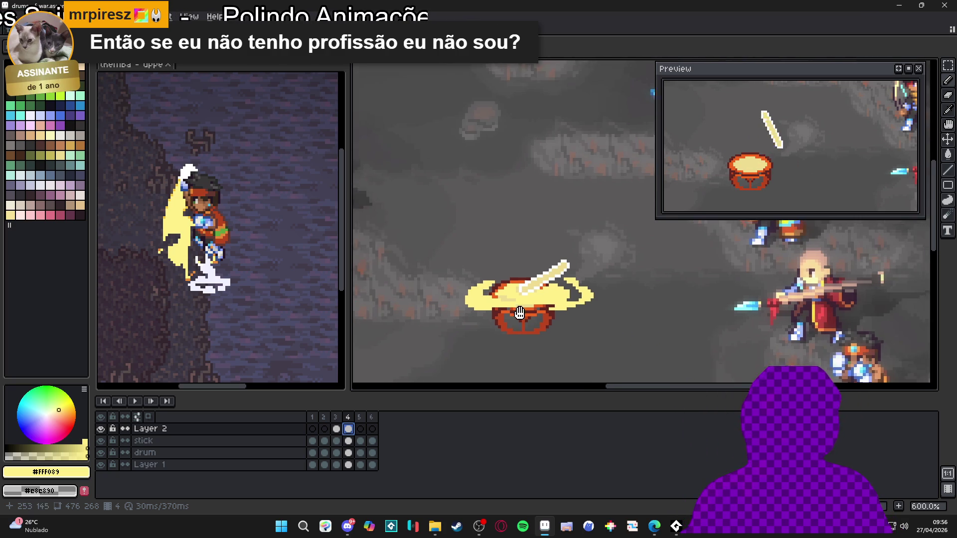
click(360, 429)
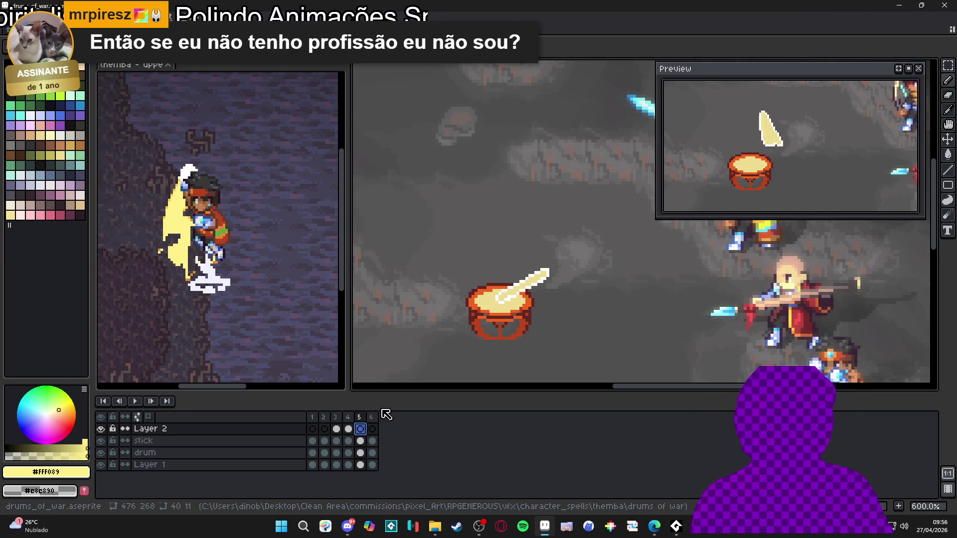
click(101, 465)
click(148, 417)
scroll(463, 283, up, 3)
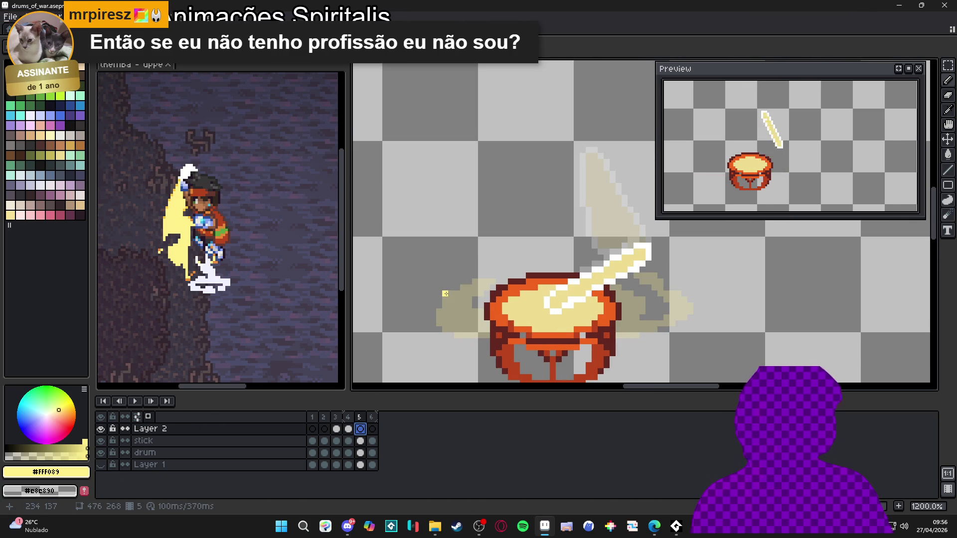
Draw a light-yellow glow stroke left of the drum and build the right swirl's outer tip.
mouse_move(476, 271)
mouse_down()
mouse_move(454, 286)
mouse_move(481, 286)
mouse_move(420, 308)
mouse_move(423, 323)
mouse_move(504, 333)
mouse_up()
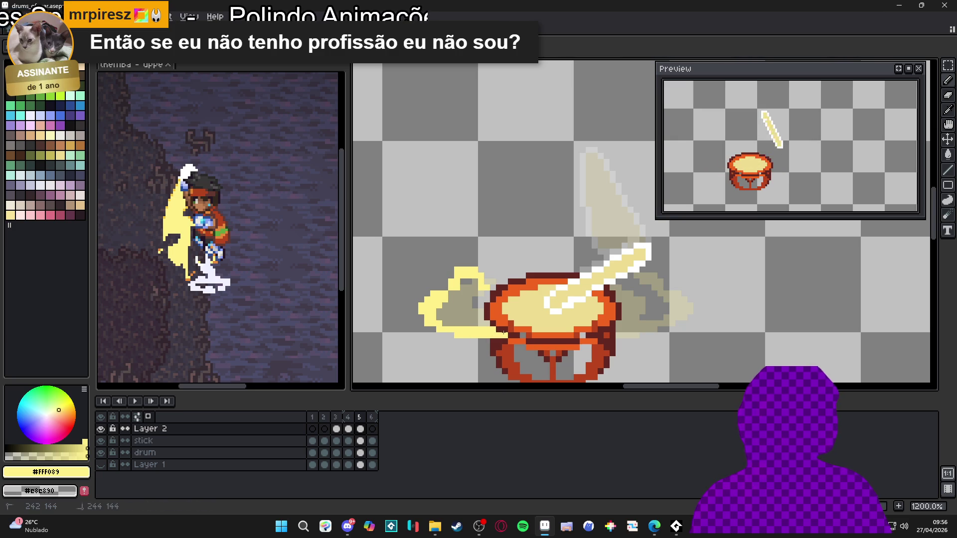
scroll(491, 329, right, 1)
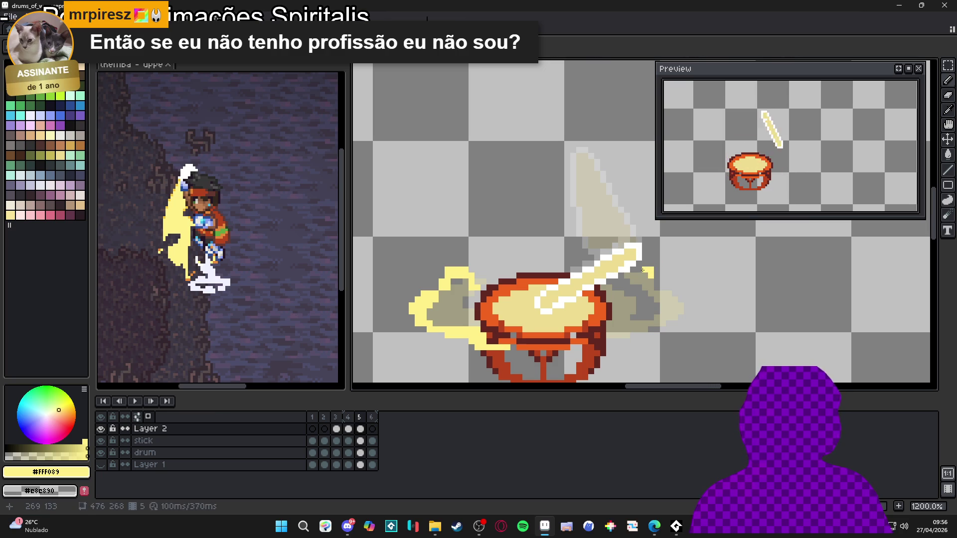
click(657, 292)
drag(667, 294, 687, 301)
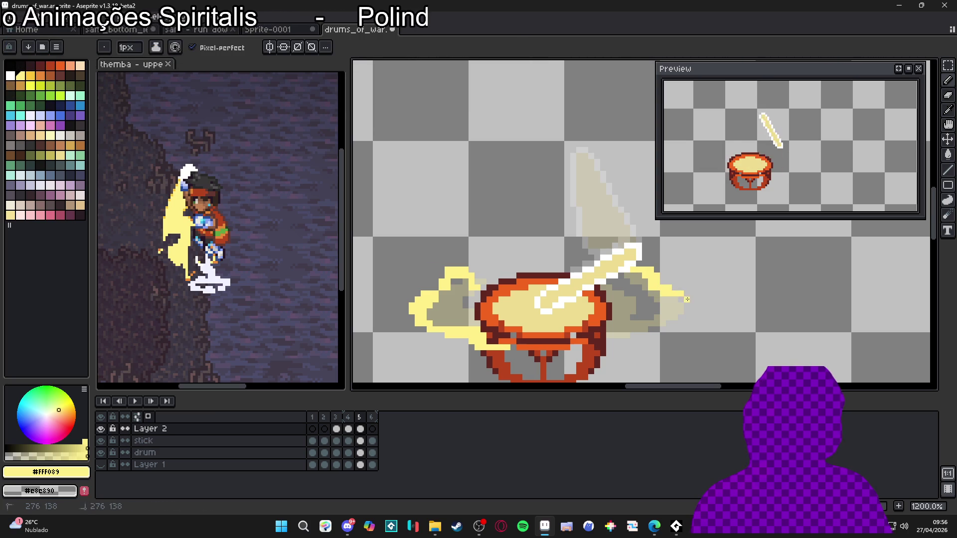
click(690, 300)
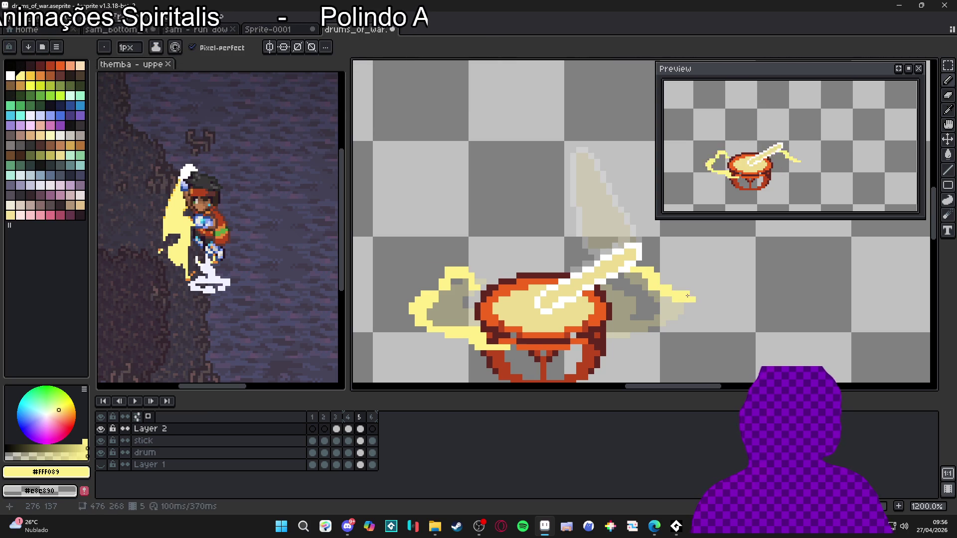
drag(691, 301, 688, 307)
click(681, 310)
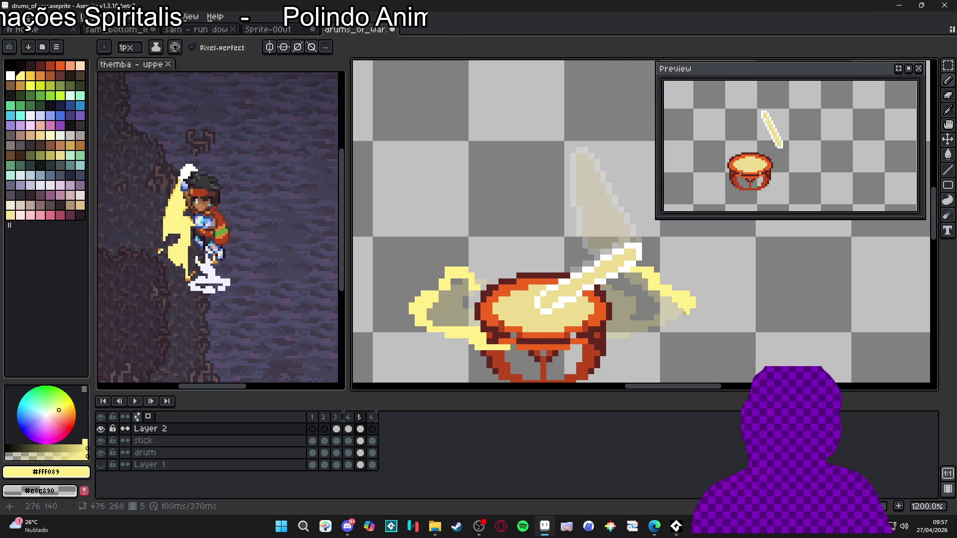
Extend the right swirl's lower tip down and left, erasing stray pixels.
click(667, 322)
key(e)
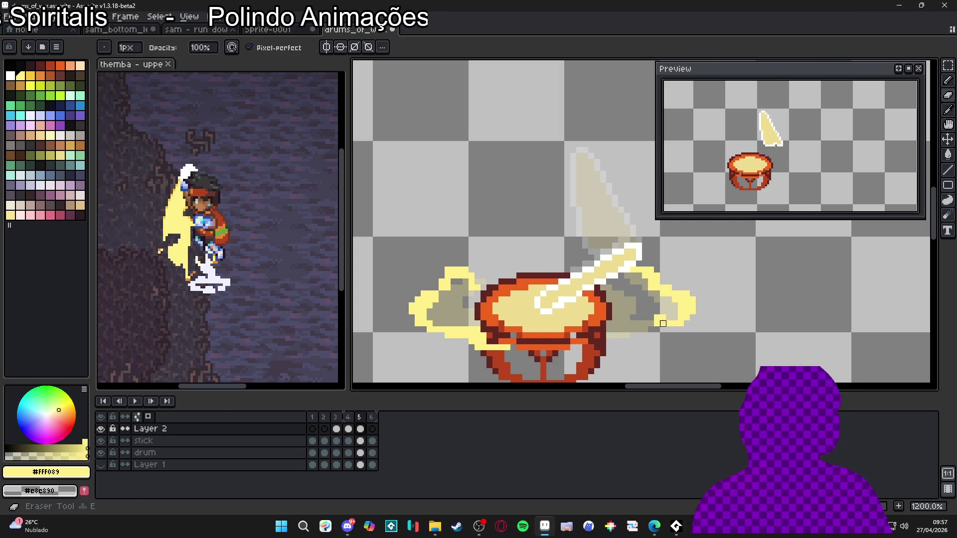
key(b)
drag(652, 342, 608, 340)
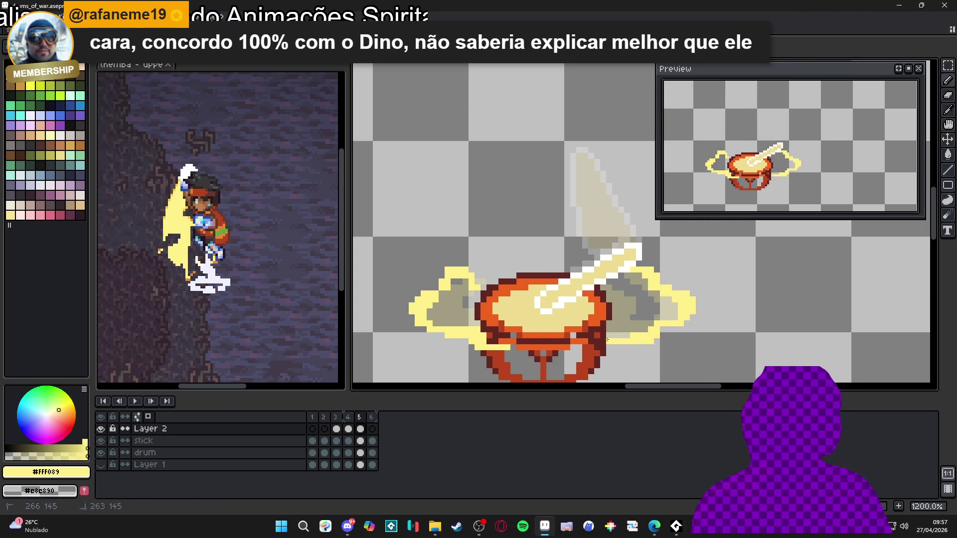
click(649, 322)
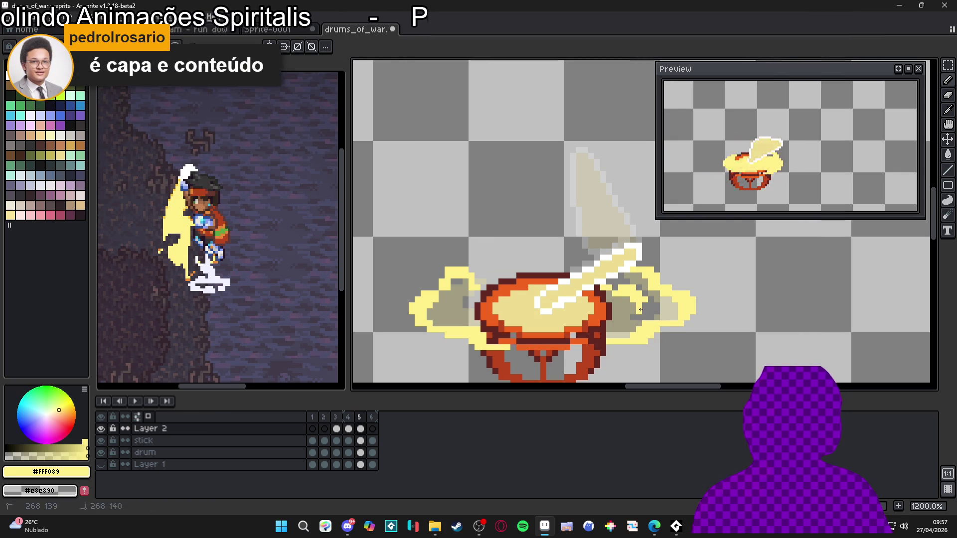
click(628, 318)
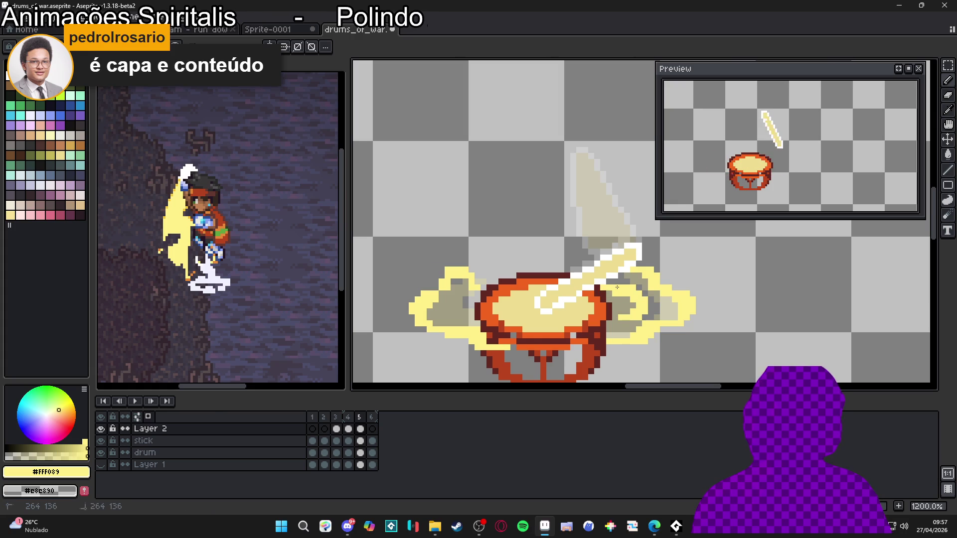
key(b)
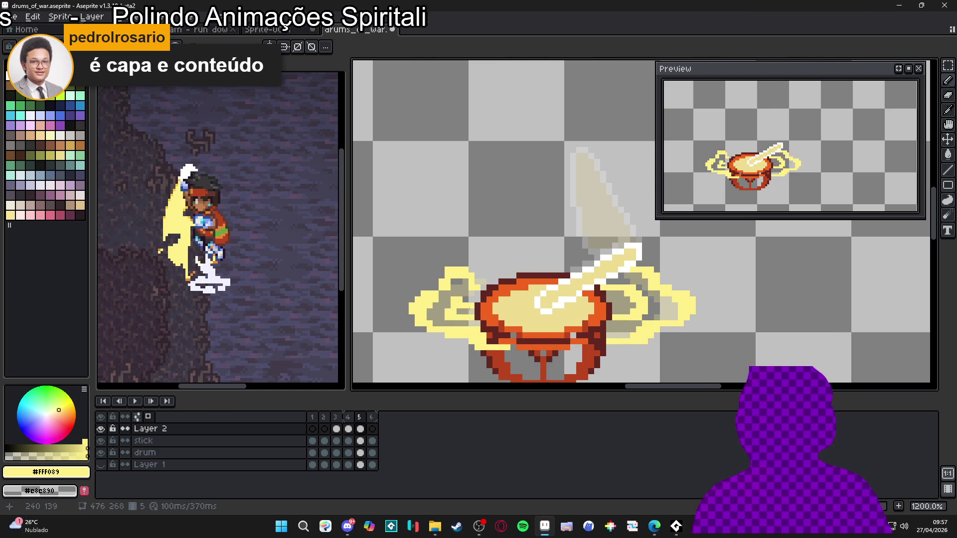
key(e)
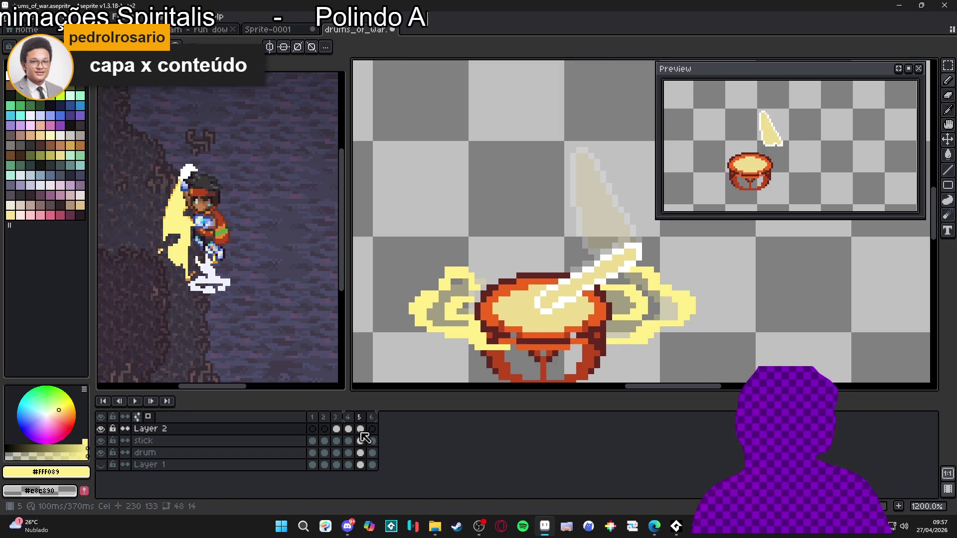
click(337, 429)
On frame 6, paint a light-yellow glow swirl curling around the drum's left side.
click(349, 429)
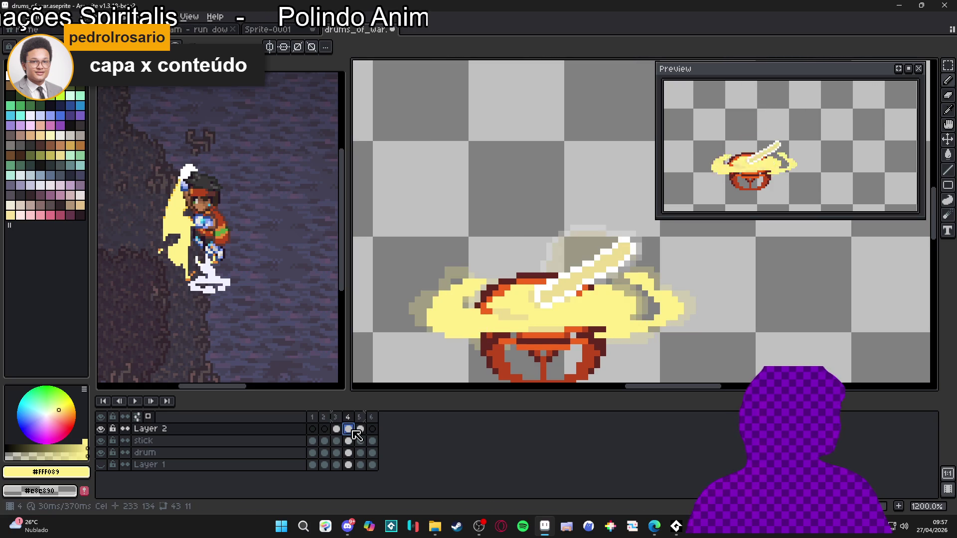
click(360, 430)
click(373, 430)
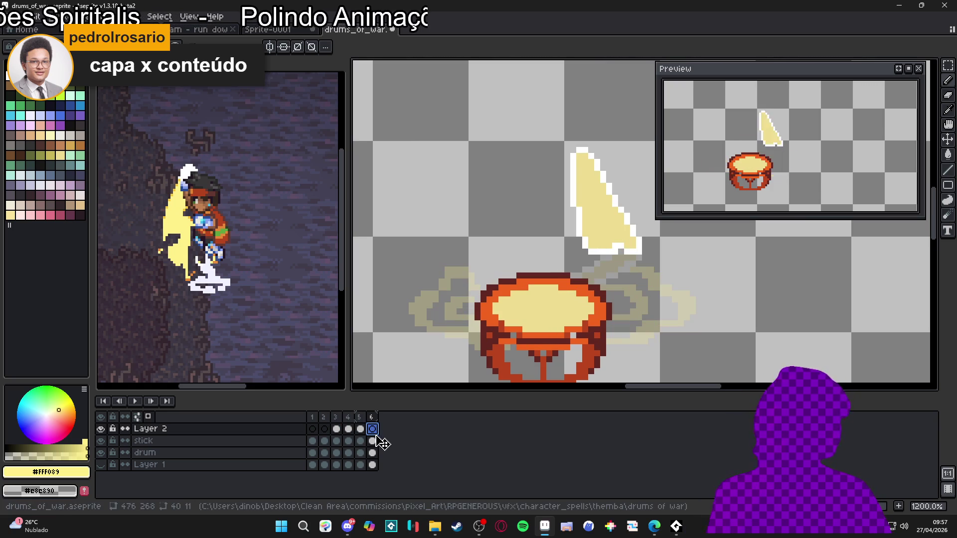
drag(435, 317, 452, 309)
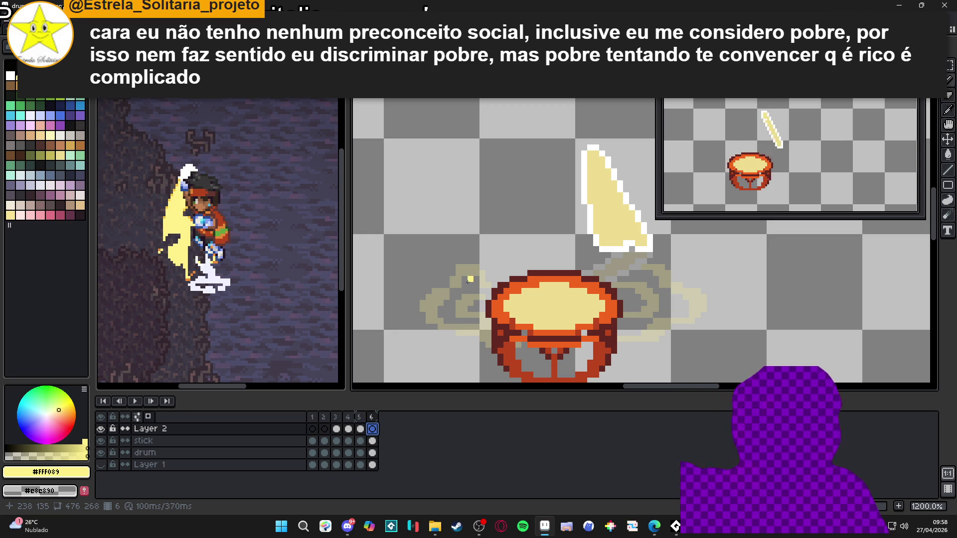
click(459, 261)
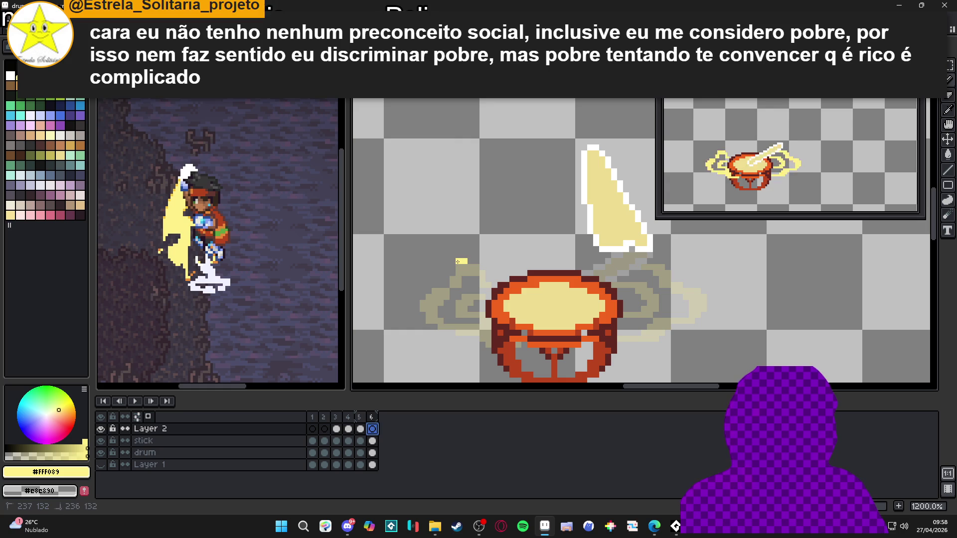
click(458, 268)
click(478, 261)
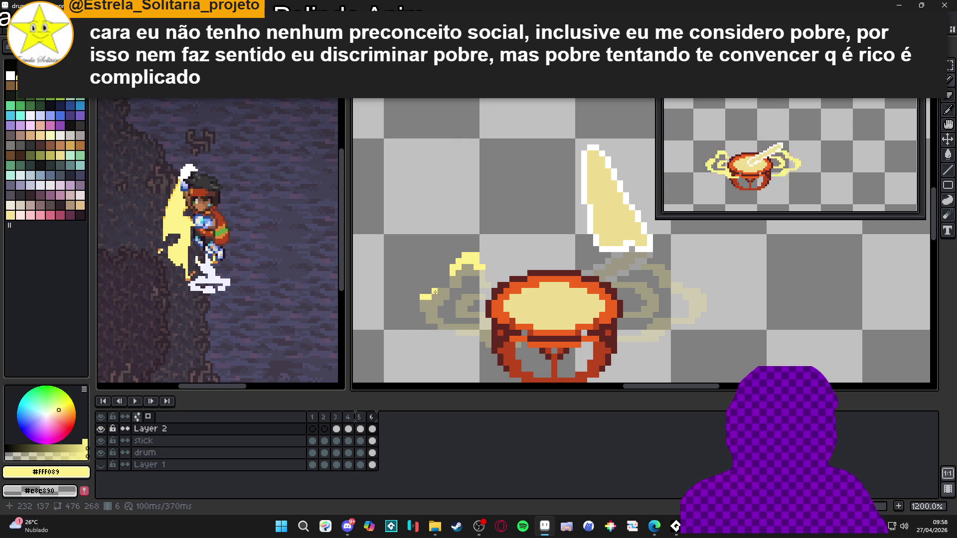
drag(439, 291, 419, 301)
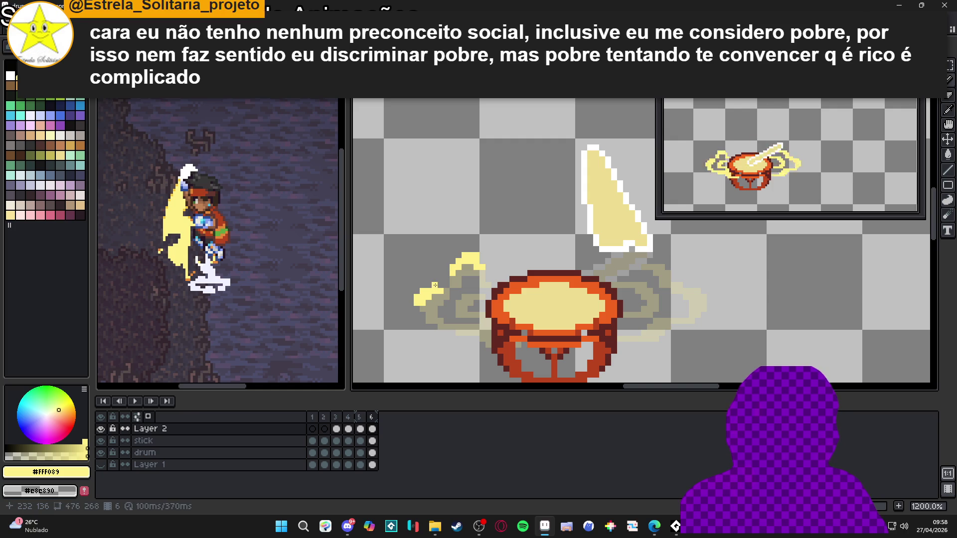
drag(433, 281, 438, 280)
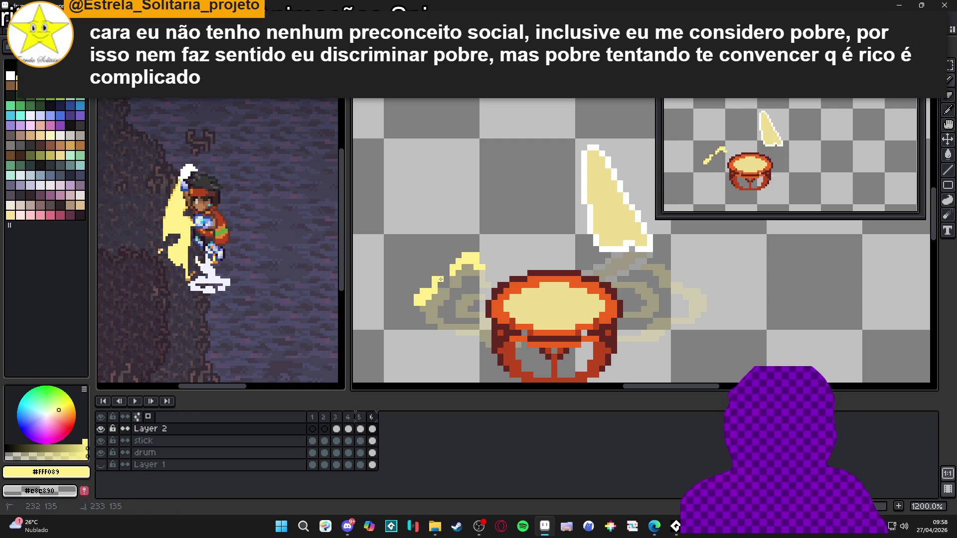
drag(425, 324, 455, 334)
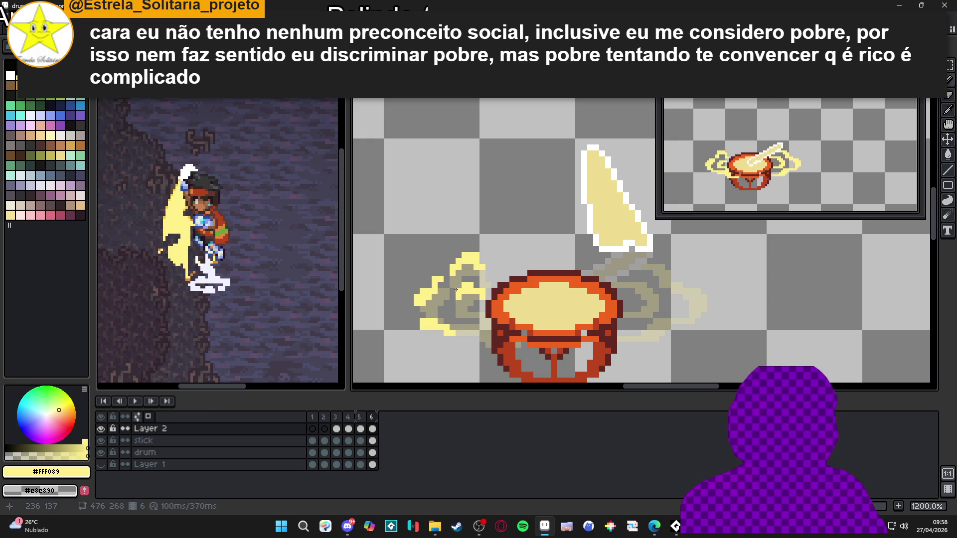
drag(461, 301, 472, 321)
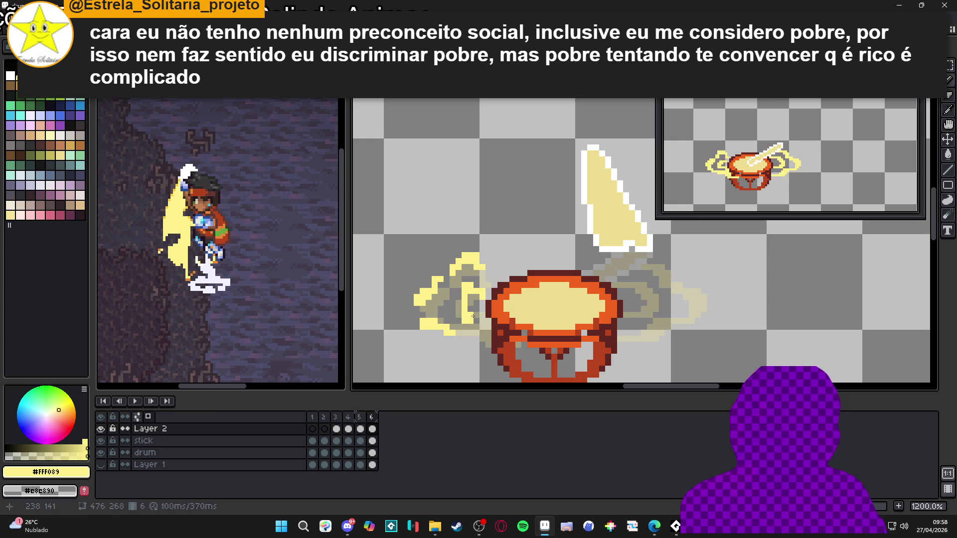
Draw the right-side swirl curl and its lower-left pixels, cleaning up with the eraser.
drag(574, 300, 567, 287)
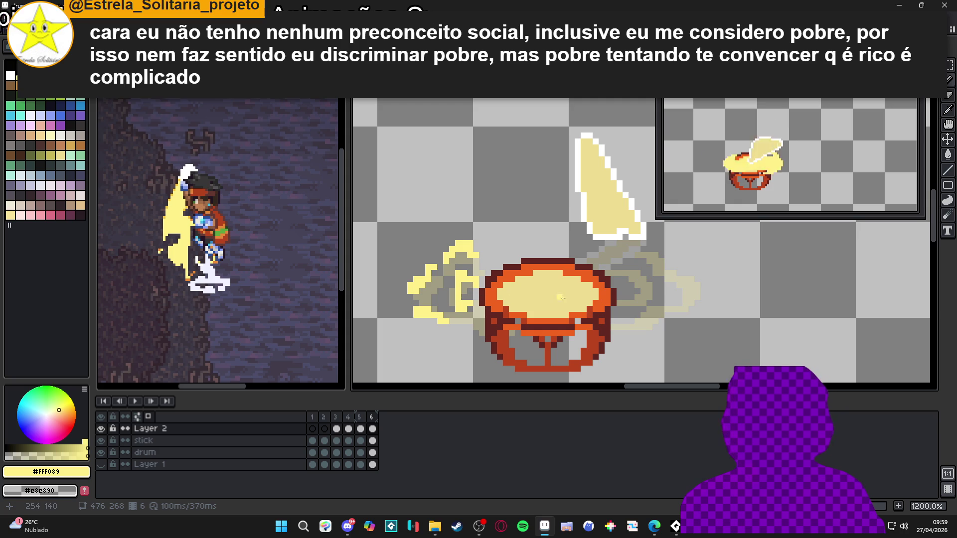
mouse_move(649, 254)
mouse_down()
mouse_move(603, 257)
mouse_move(617, 255)
mouse_move(619, 273)
mouse_move(649, 282)
mouse_move(657, 307)
mouse_up()
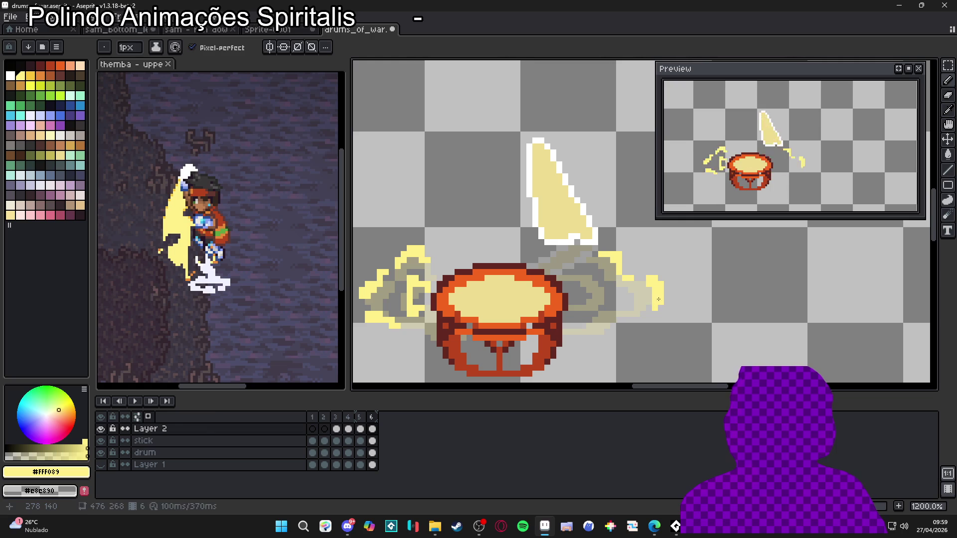
key(e)
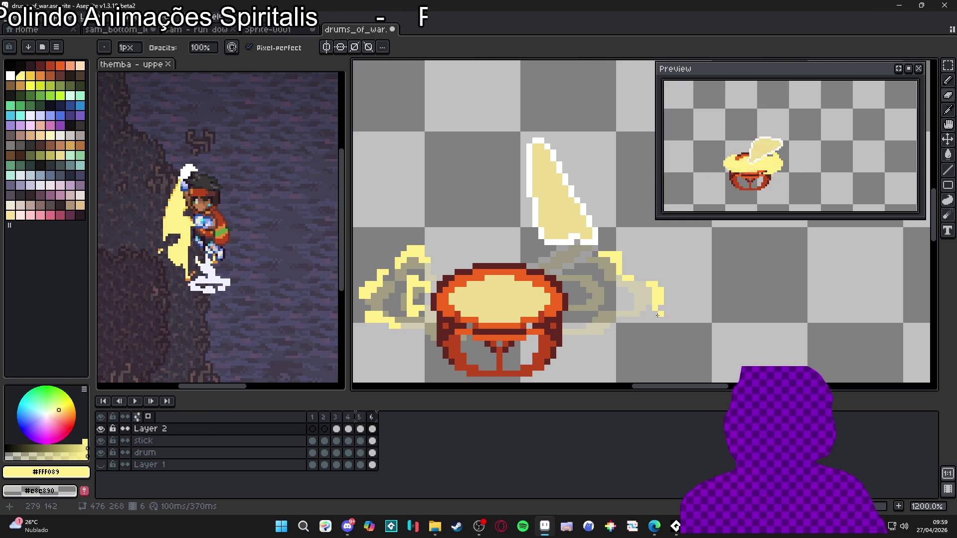
key(b)
mouse_move(642, 307)
mouse_down()
mouse_move(629, 308)
mouse_move(618, 341)
mouse_move(588, 335)
mouse_up()
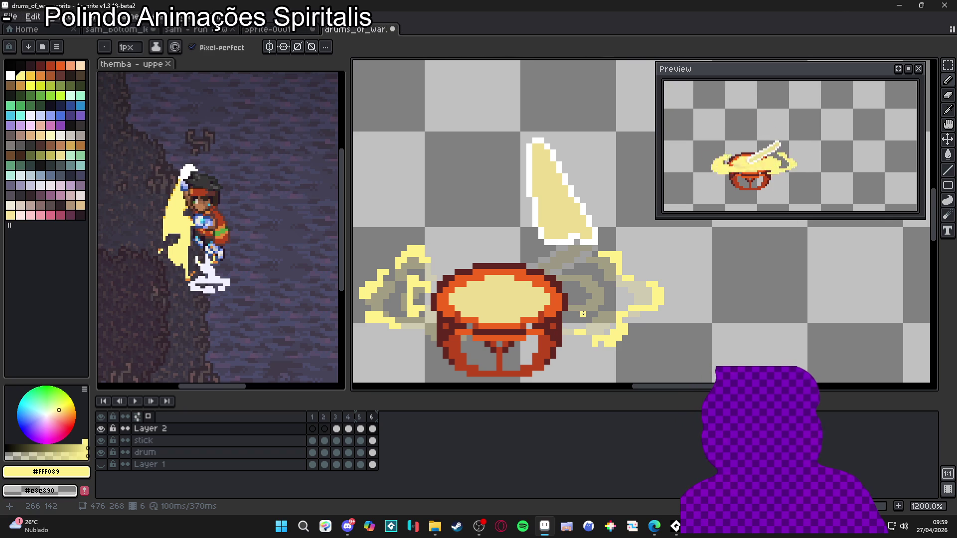
scroll(577, 302, down, 3)
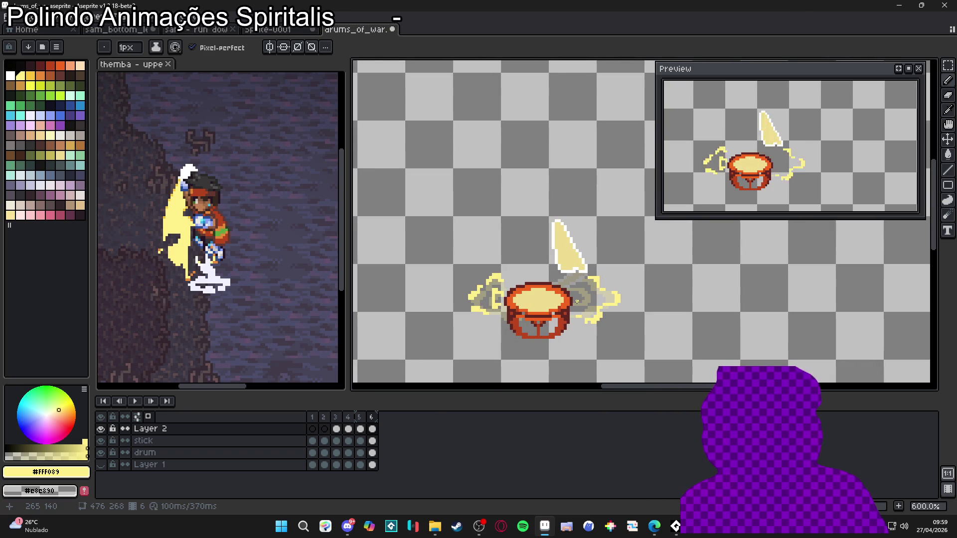
Step through frames 3 to 6, then flip between frames 3 and 4 on Layer 2.
click(339, 433)
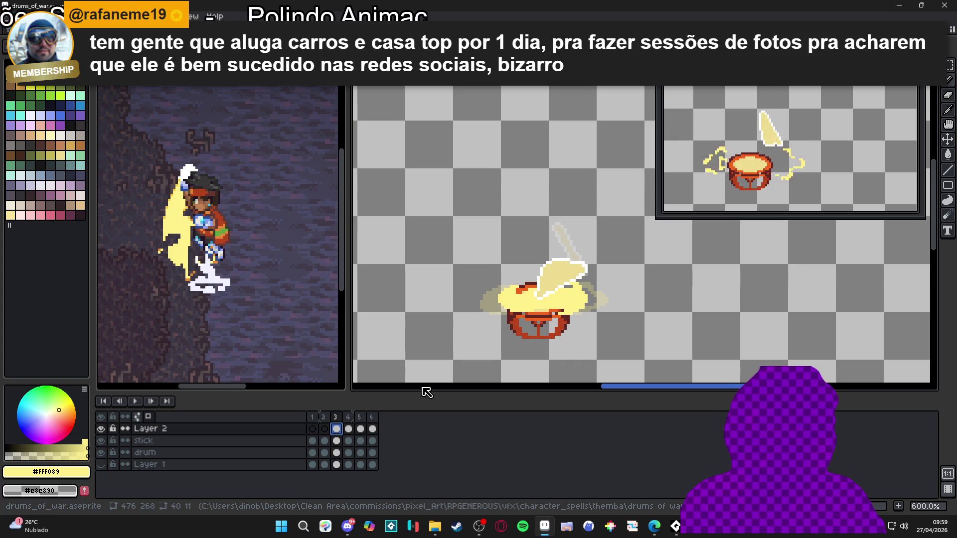
click(349, 429)
click(361, 430)
click(372, 429)
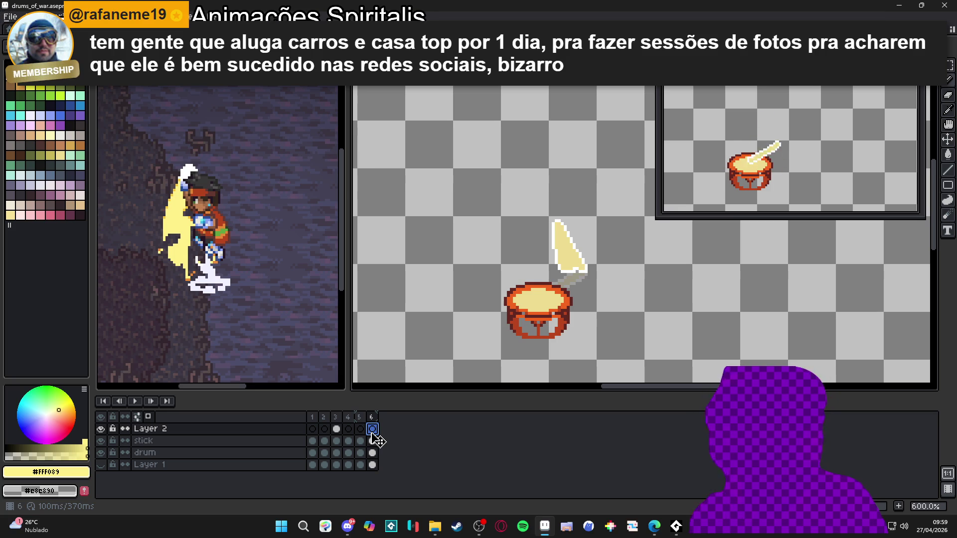
click(337, 429)
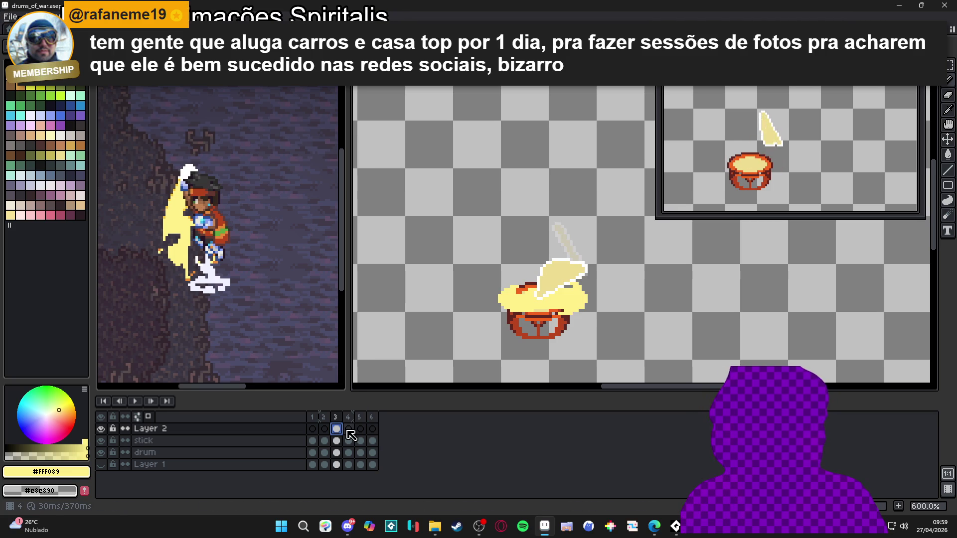
click(349, 430)
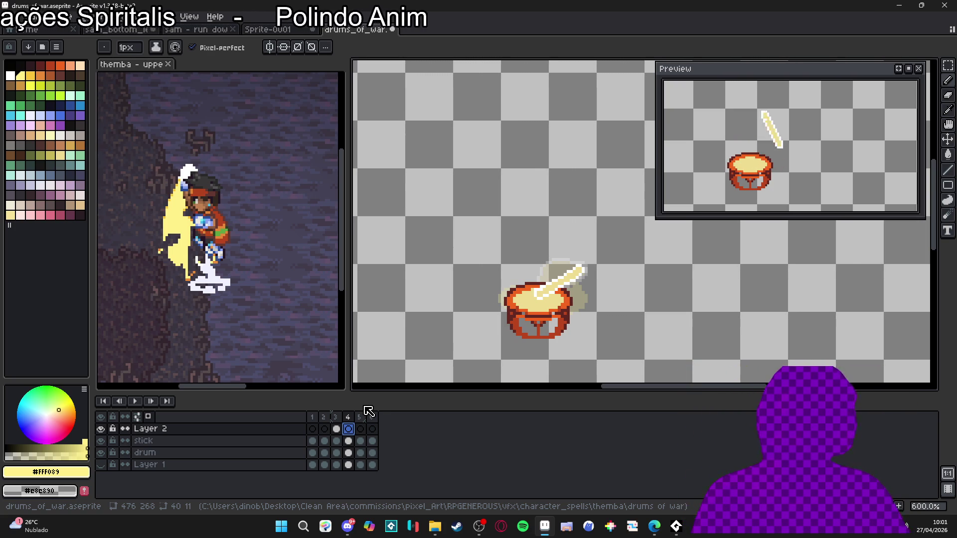
click(337, 429)
On frame 4, paint pale-yellow glow strokes along the drum's left side and lower-left rim.
key(ctrl+v)
click(348, 429)
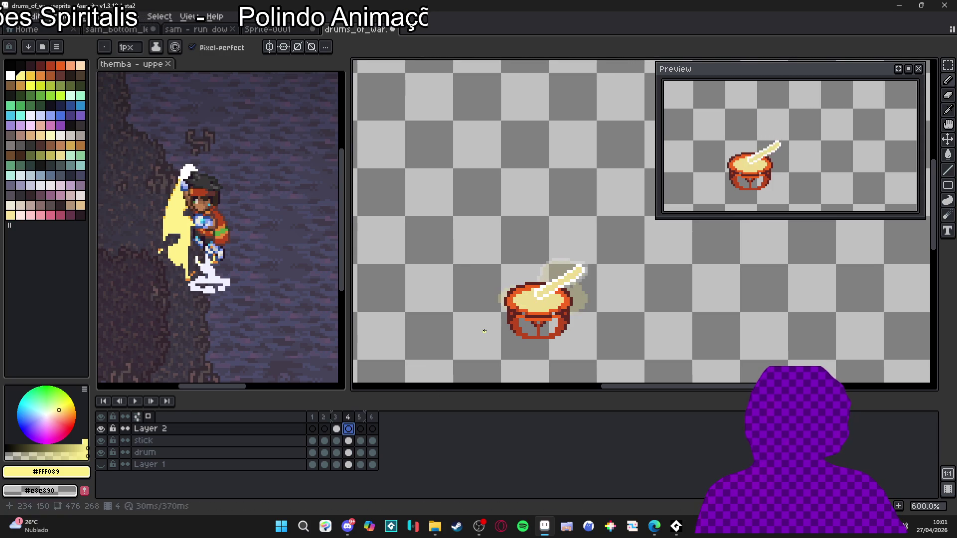
scroll(517, 278, up, 3)
scroll(489, 278, down, 2)
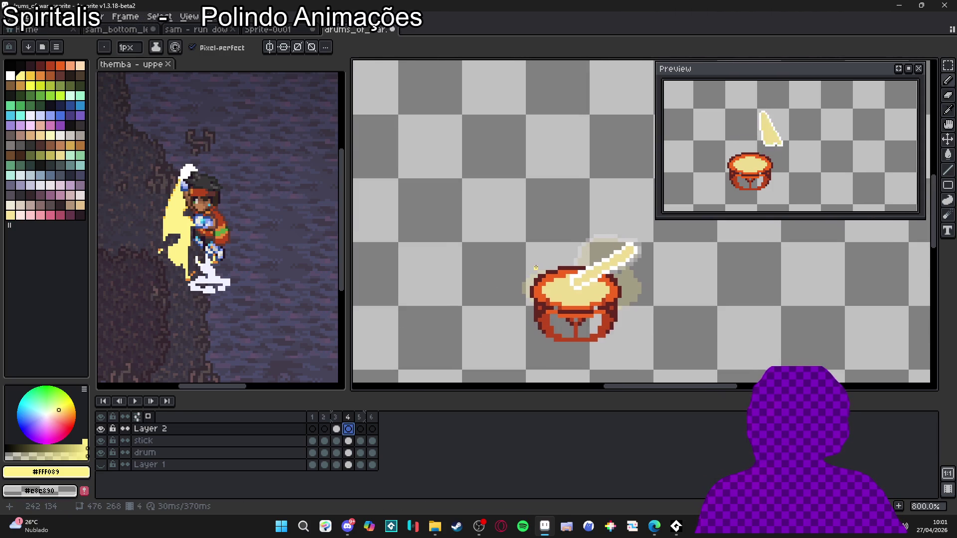
scroll(489, 278, up, 1)
scroll(489, 280, down, 2)
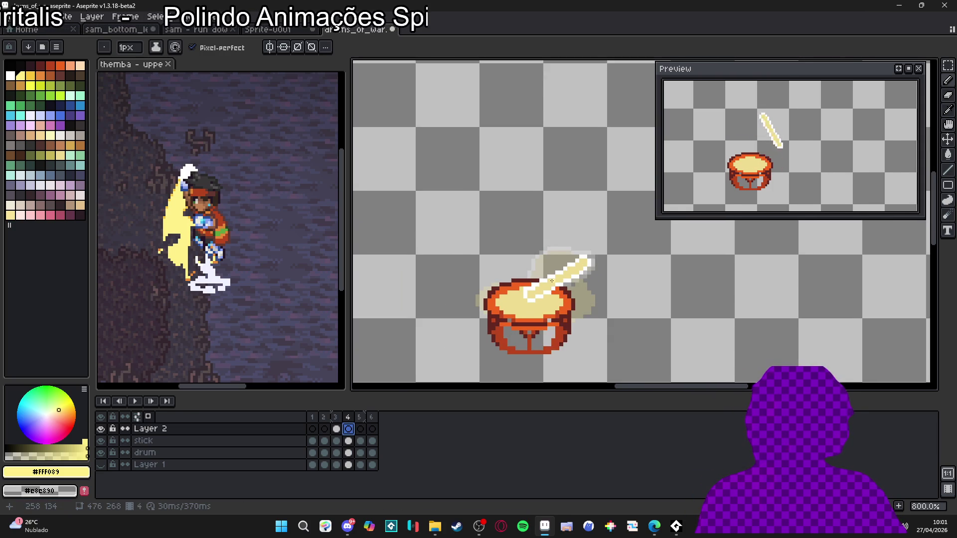
click(336, 419)
click(349, 418)
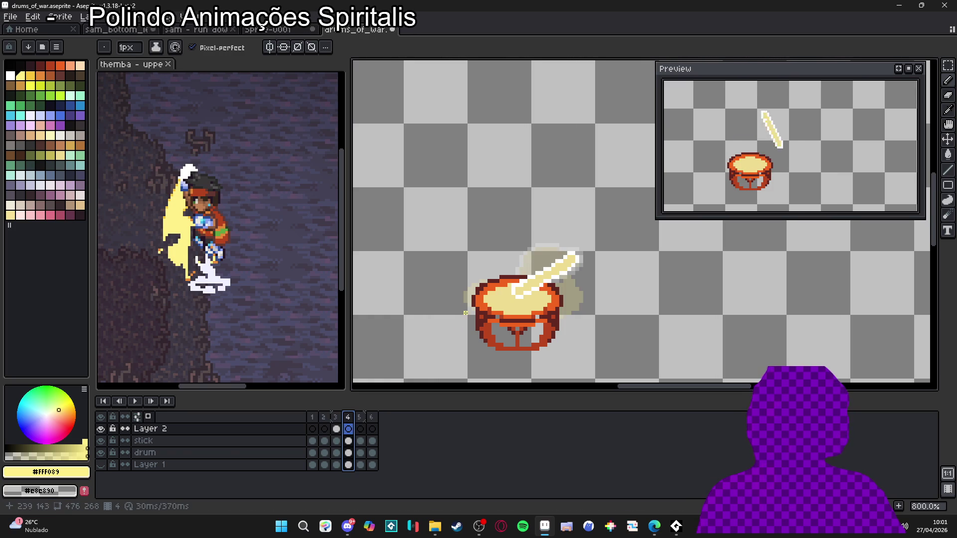
scroll(465, 281, up, 1)
mouse_move(466, 280)
mouse_down()
mouse_move(453, 277)
mouse_move(445, 299)
mouse_move(456, 312)
mouse_move(461, 299)
mouse_up()
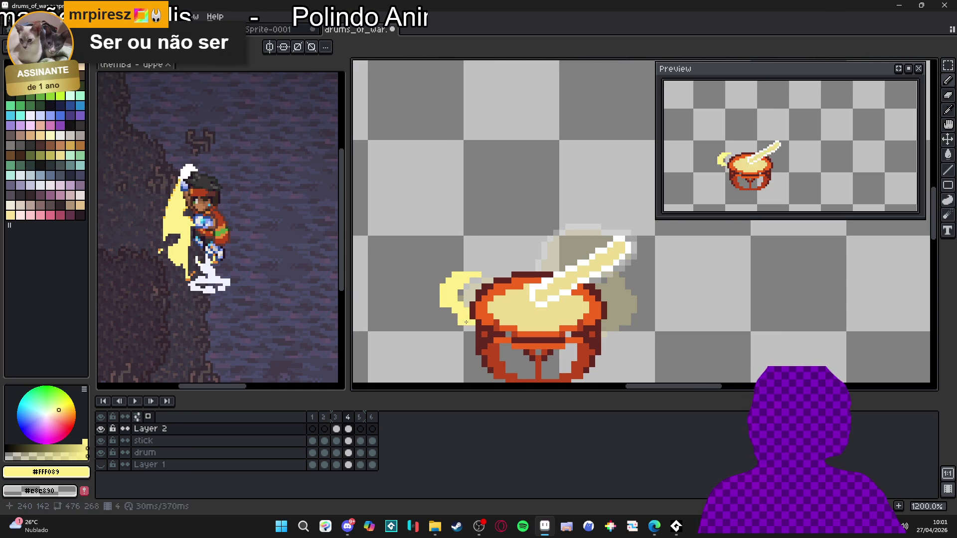
drag(465, 318, 492, 321)
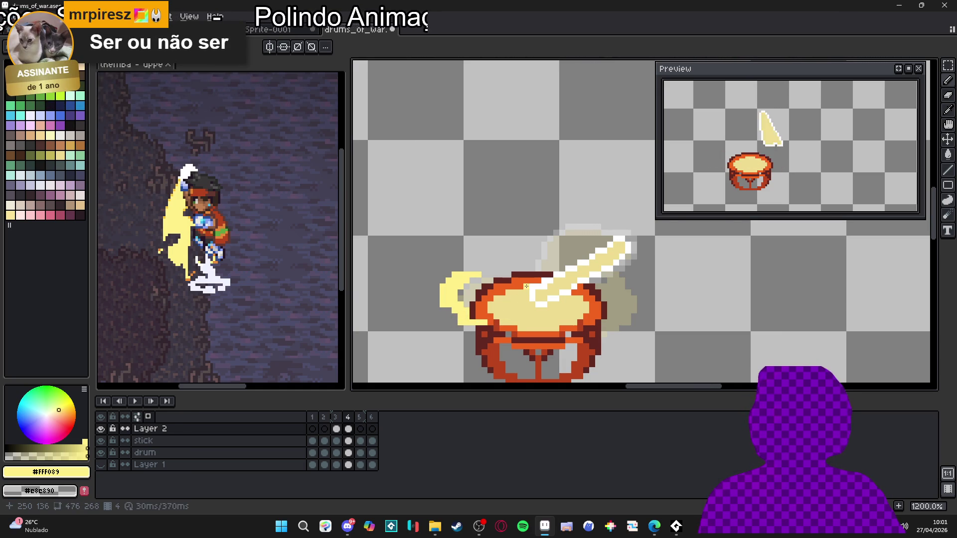
Add yellow glow around the drum top and right of the stick, checking against frame 3.
click(338, 418)
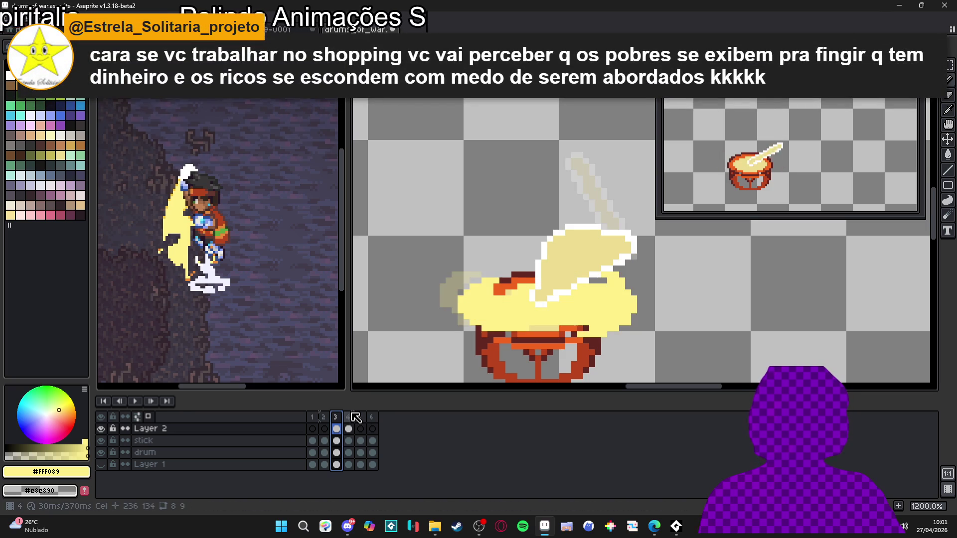
click(356, 418)
mouse_move(505, 284)
mouse_down()
mouse_move(556, 262)
mouse_move(521, 256)
mouse_move(573, 263)
mouse_up()
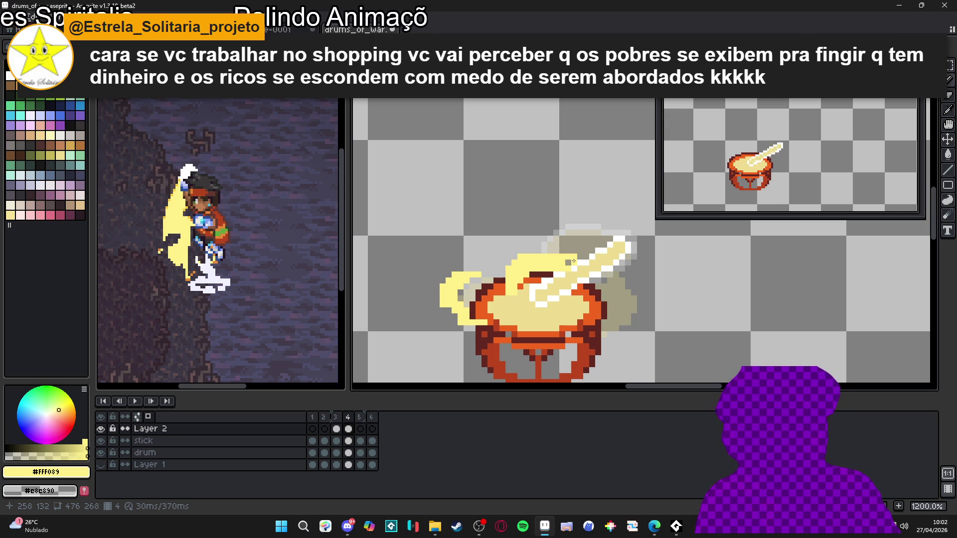
click(539, 254)
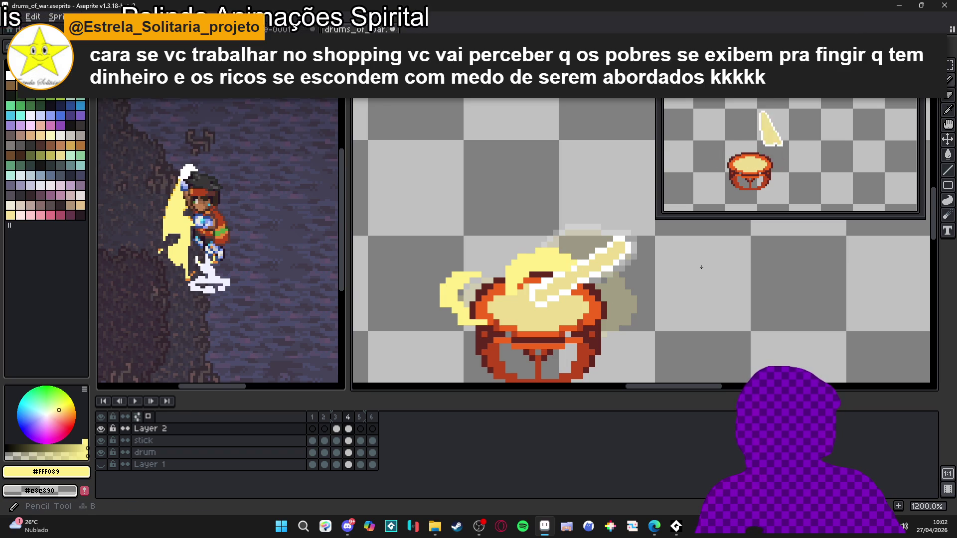
click(337, 429)
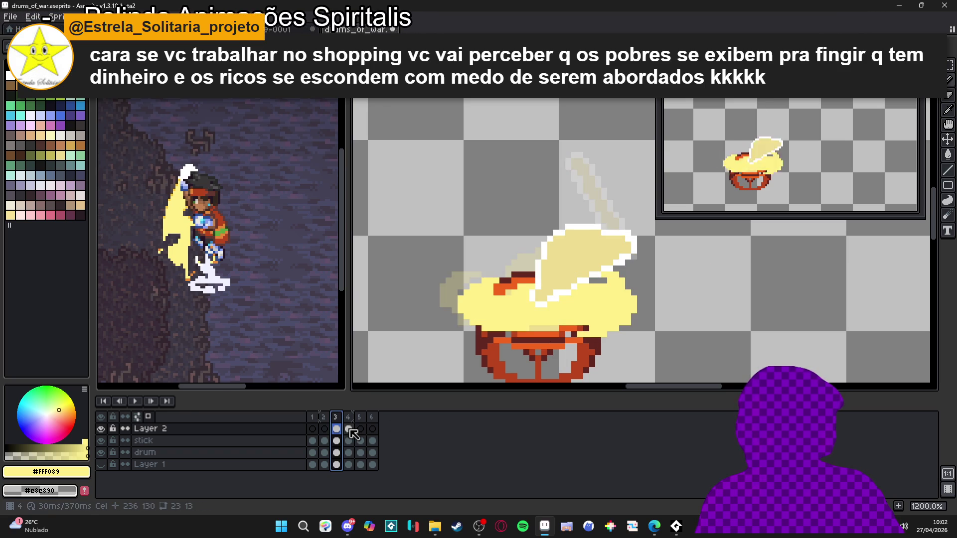
click(349, 430)
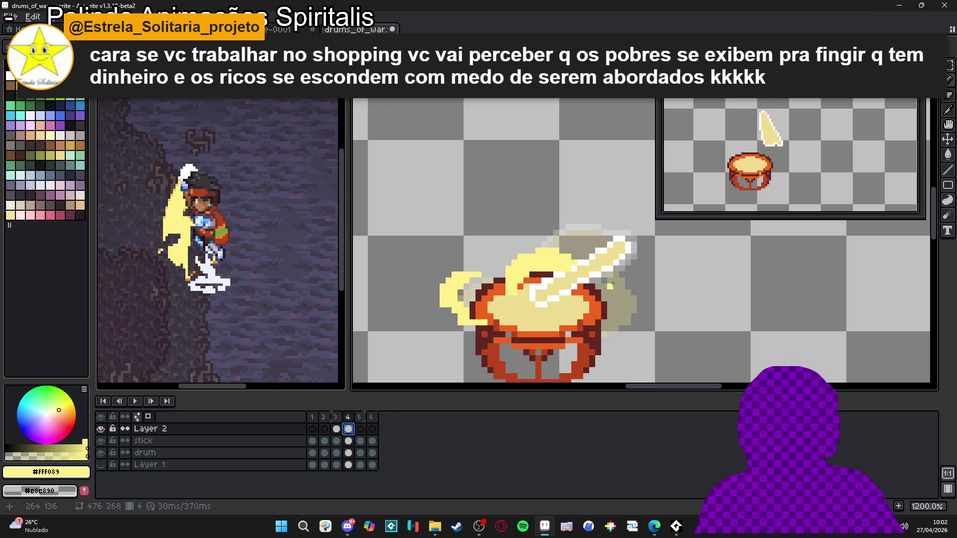
mouse_move(623, 281)
mouse_down()
mouse_move(640, 297)
mouse_move(642, 324)
mouse_move(623, 319)
mouse_move(628, 312)
mouse_move(623, 322)
mouse_up()
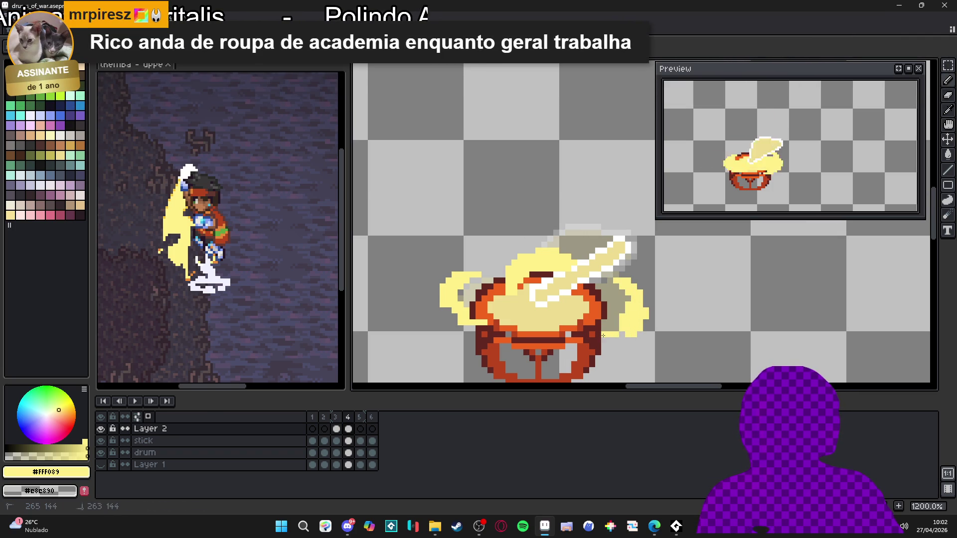
Erase stray glow pixels and paint light-yellow pixels on the drum top in frame 4.
key(e)
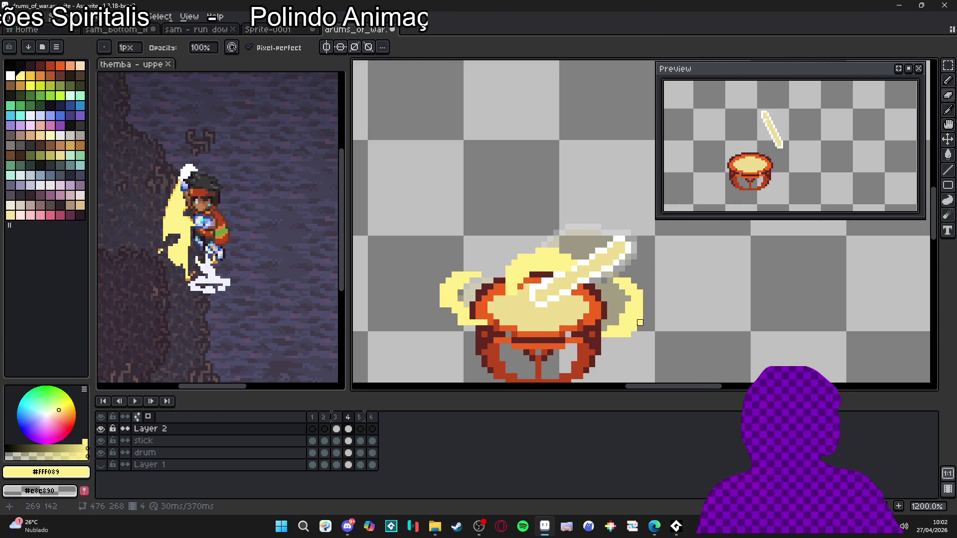
key(b)
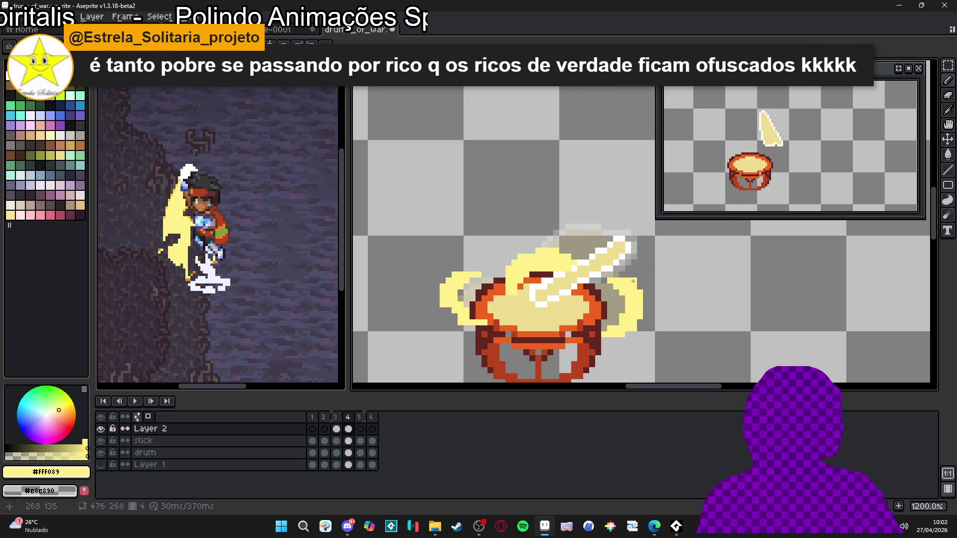
click(337, 418)
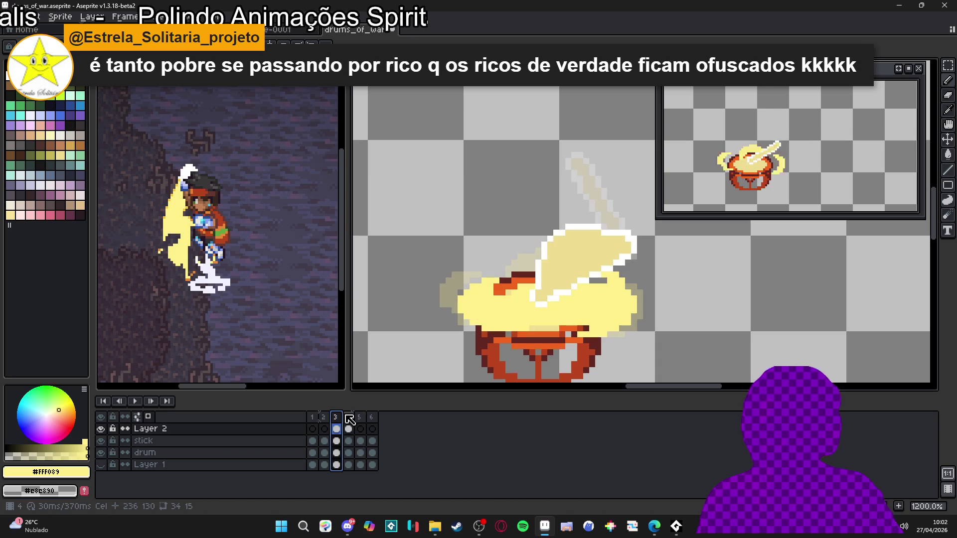
click(349, 432)
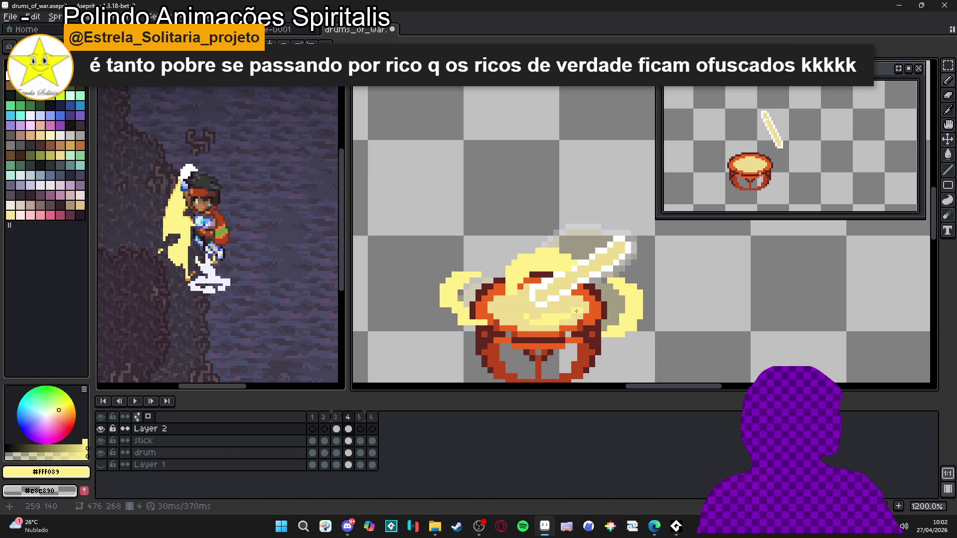
drag(561, 326, 540, 317)
click(537, 318)
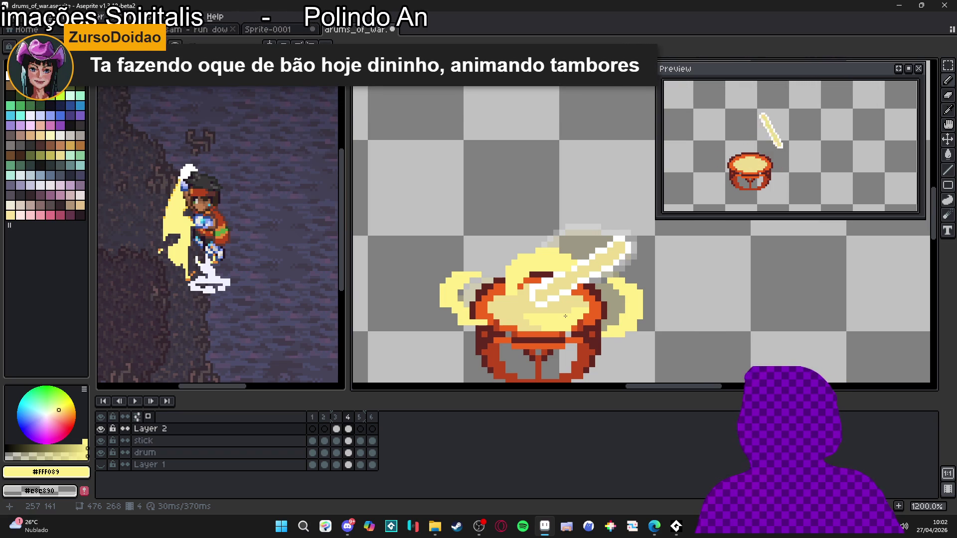
scroll(565, 316, up, 3)
mouse_move(567, 268)
mouse_down()
mouse_move(543, 269)
mouse_move(548, 293)
mouse_move(530, 290)
mouse_up()
scroll(550, 283, down, 2)
scroll(550, 284, up, 2)
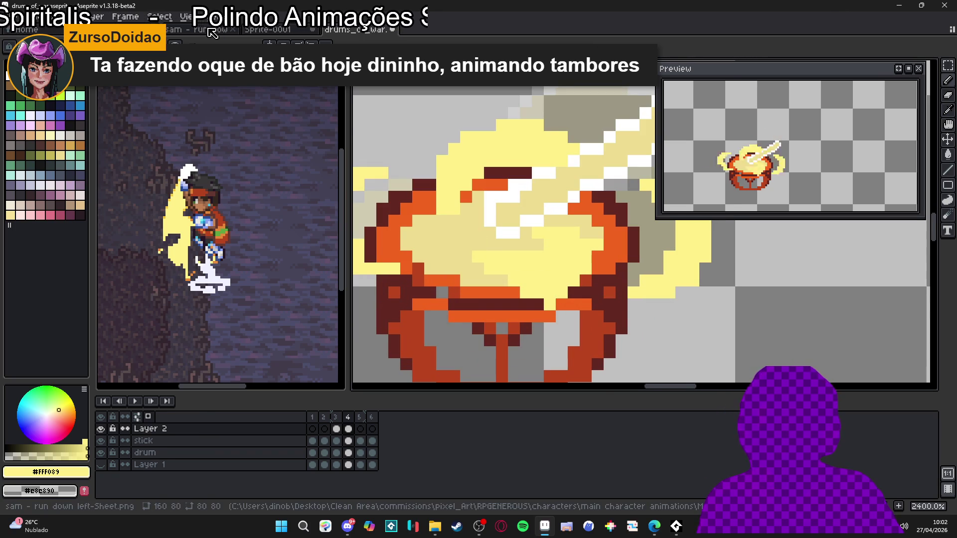
click(204, 30)
click(269, 30)
mouse_move(446, 250)
mouse_down()
mouse_move(562, 252)
mouse_move(547, 245)
mouse_up()
key(Return)
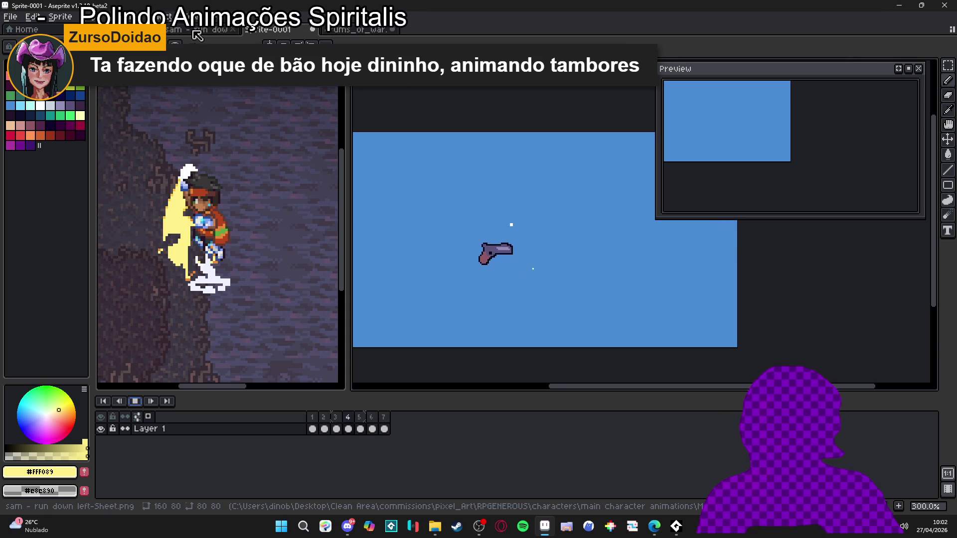
key(ctrl+shift+Tab)
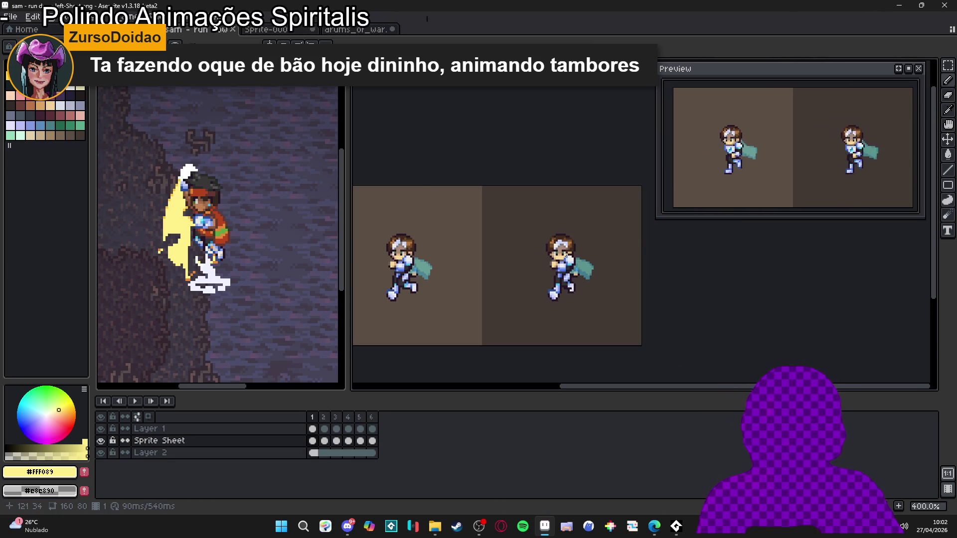
mouse_move(461, 270)
mouse_down()
mouse_move(510, 283)
mouse_move(553, 313)
mouse_up()
scroll(517, 304, up, 1)
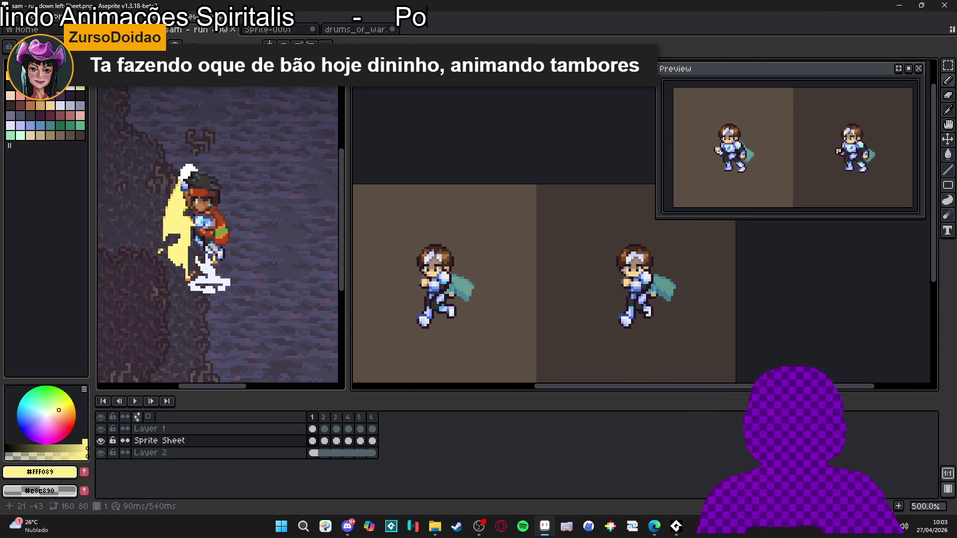
click(350, 29)
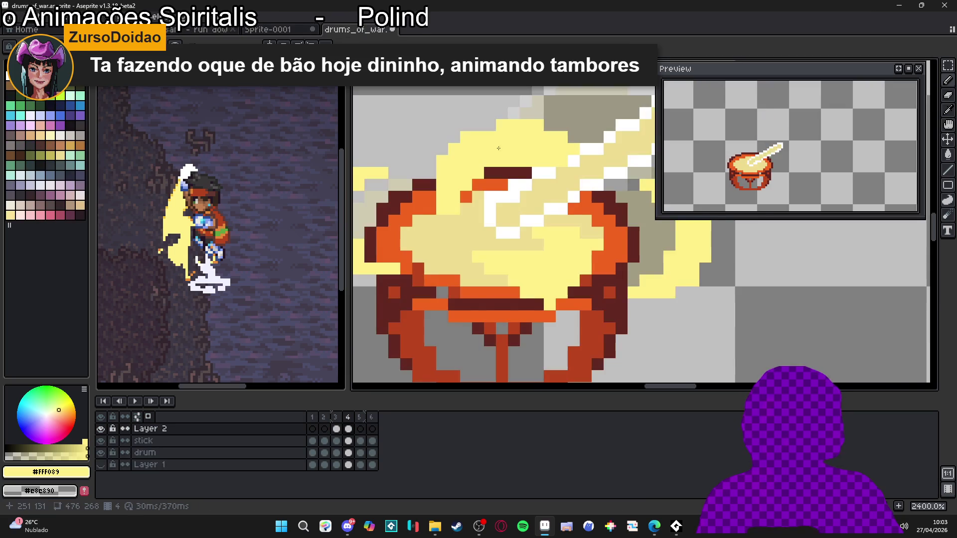
Zoom in and out on frame 4 to inspect the glow swirls around the drum.
scroll(515, 295, down, 3)
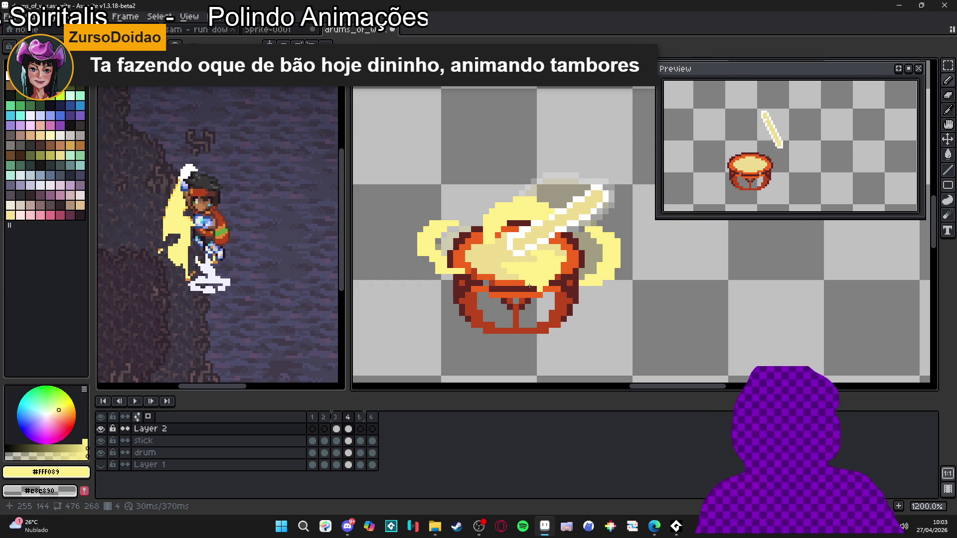
scroll(533, 258, up, 1)
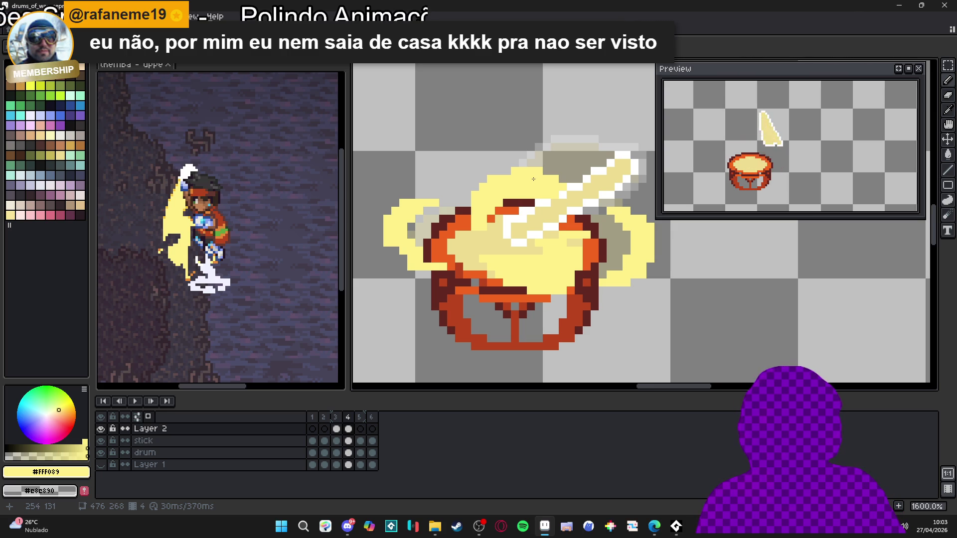
scroll(533, 179, down, 3)
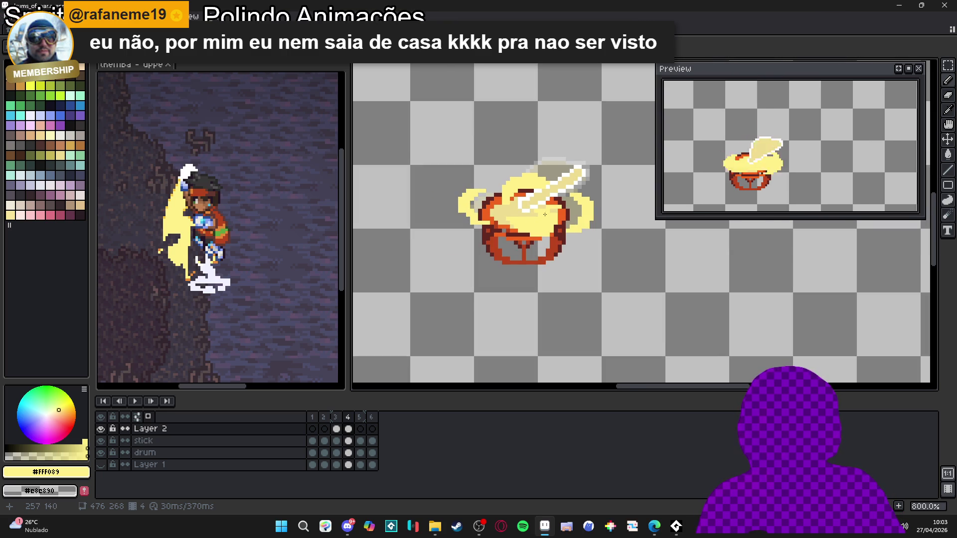
scroll(540, 216, up, 2)
scroll(568, 213, up, 2)
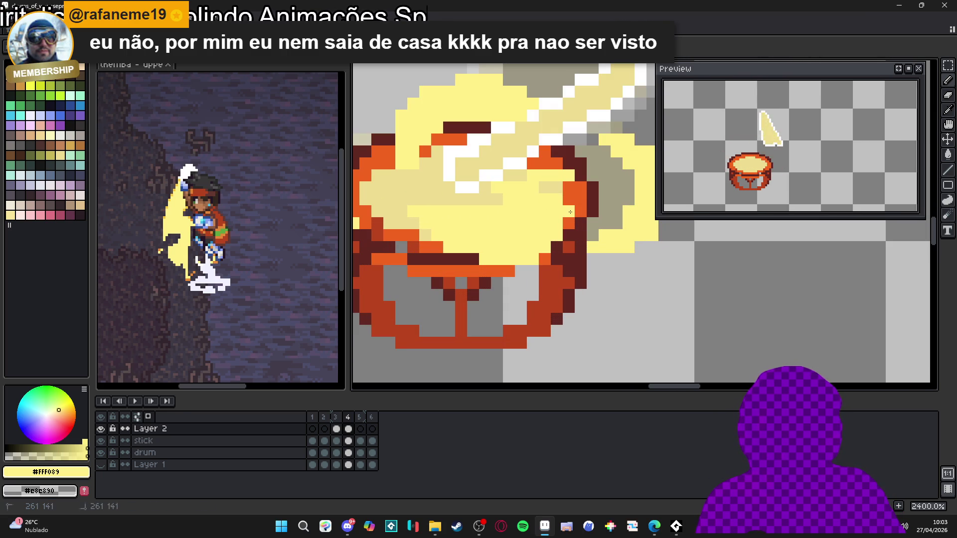
scroll(563, 250, down, 2)
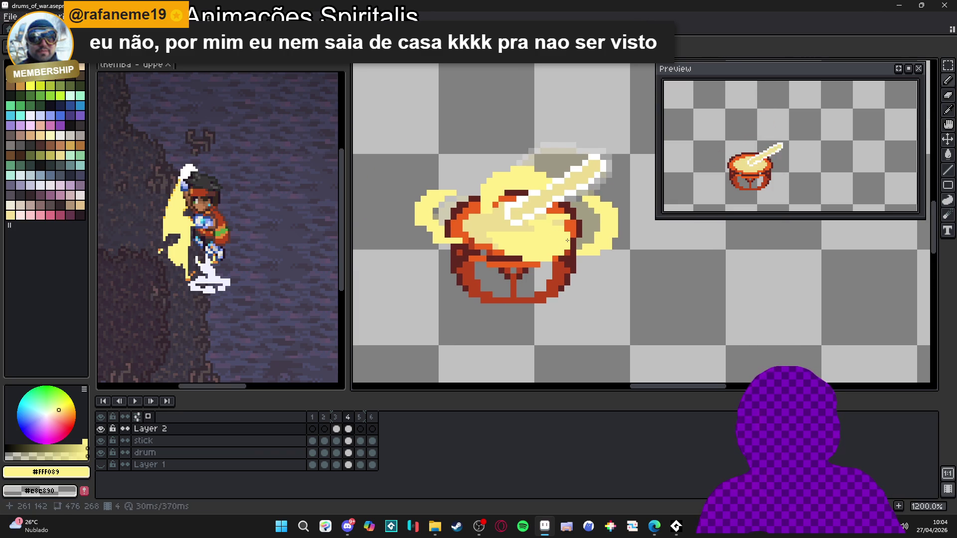
scroll(449, 205, up, 1)
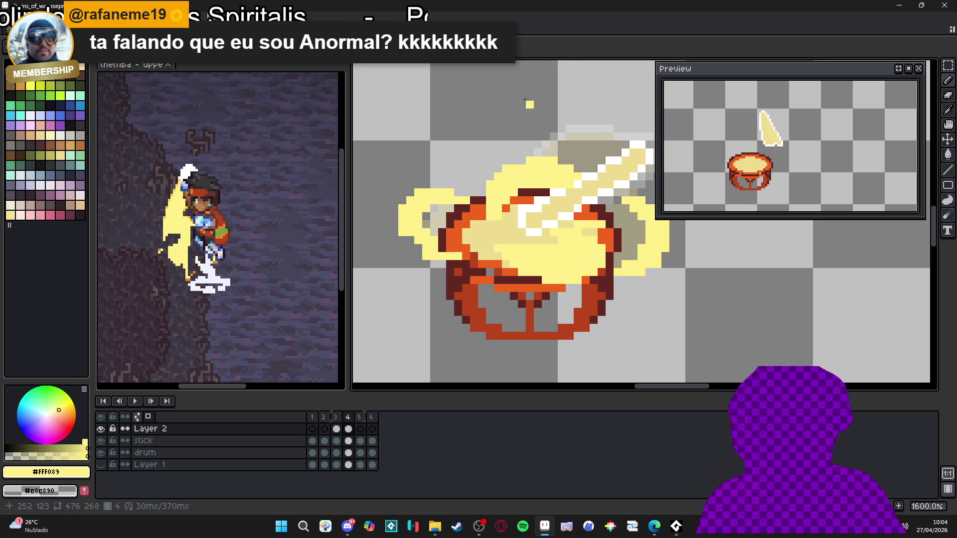
scroll(516, 199, down, 1)
Flip repeatedly between frames 3 and 4 to compare stick poses, then move to frame 5.
click(361, 435)
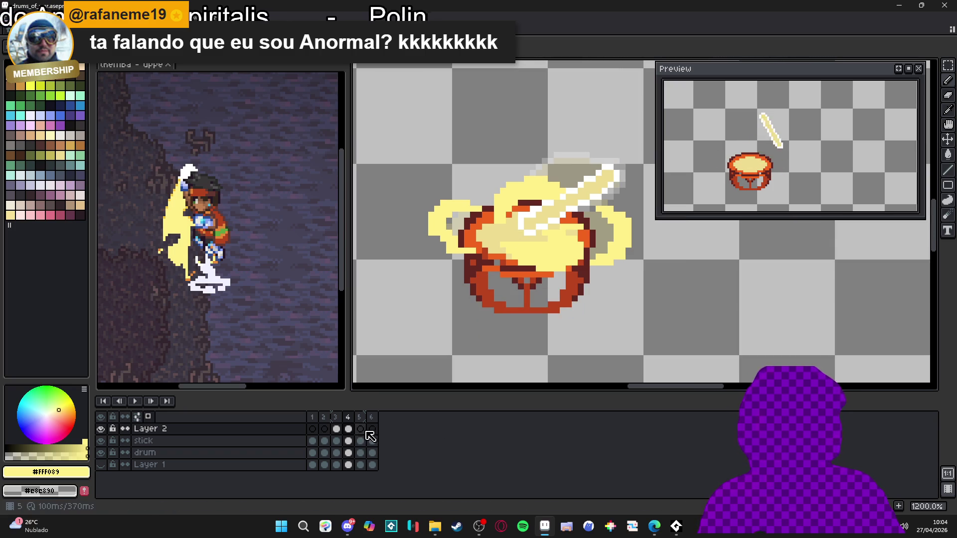
click(365, 432)
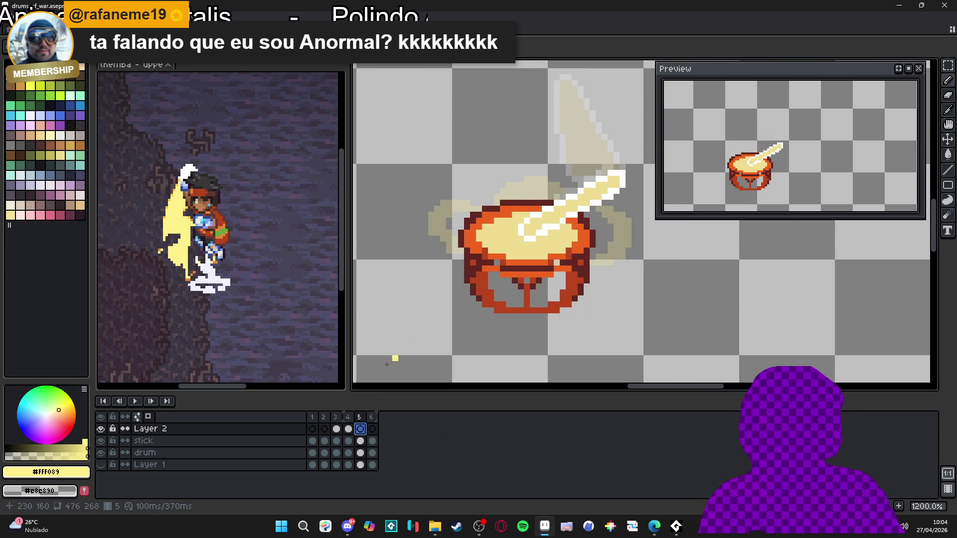
click(353, 431)
click(336, 429)
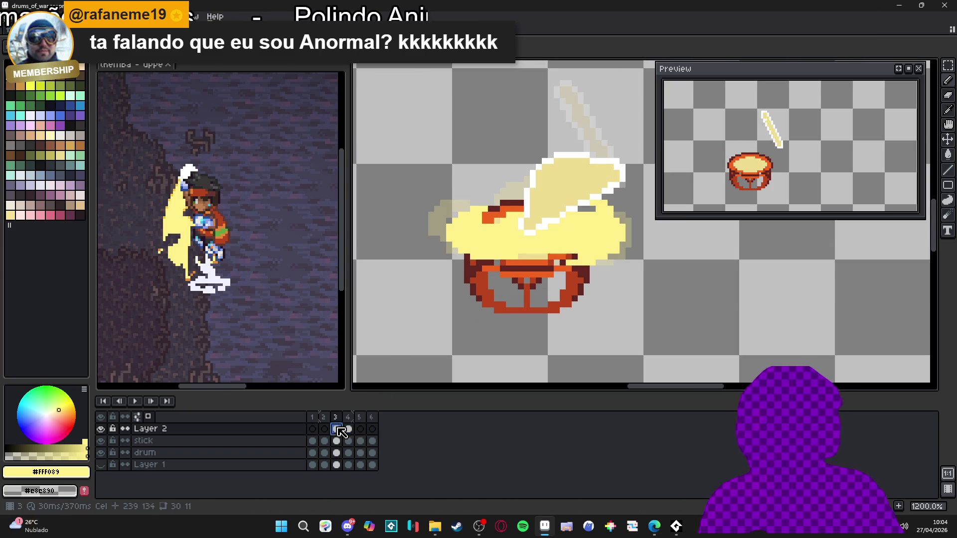
click(348, 431)
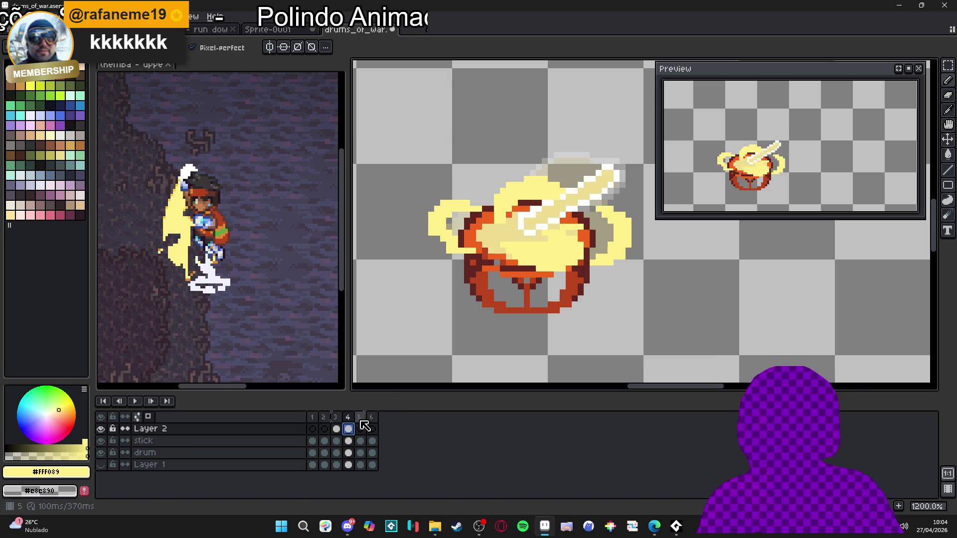
click(336, 429)
click(351, 431)
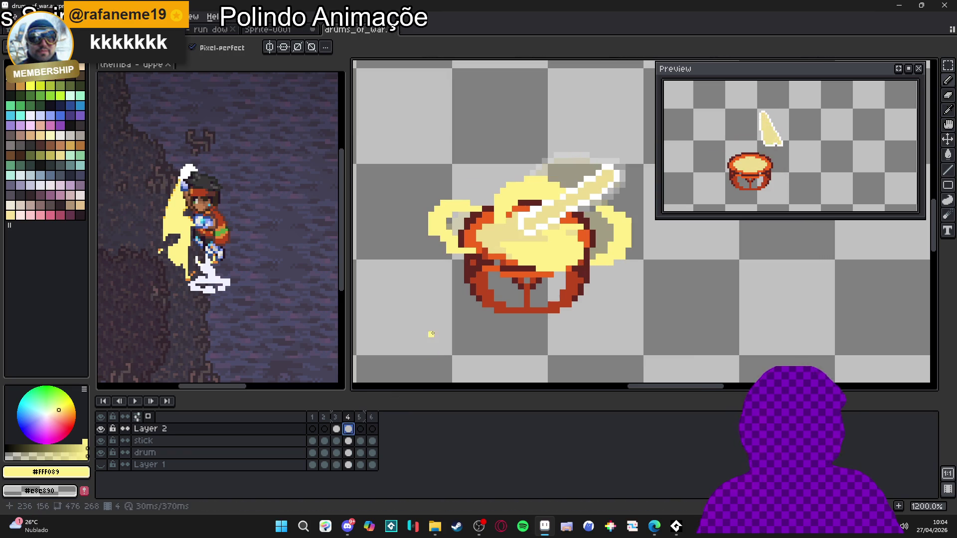
click(337, 430)
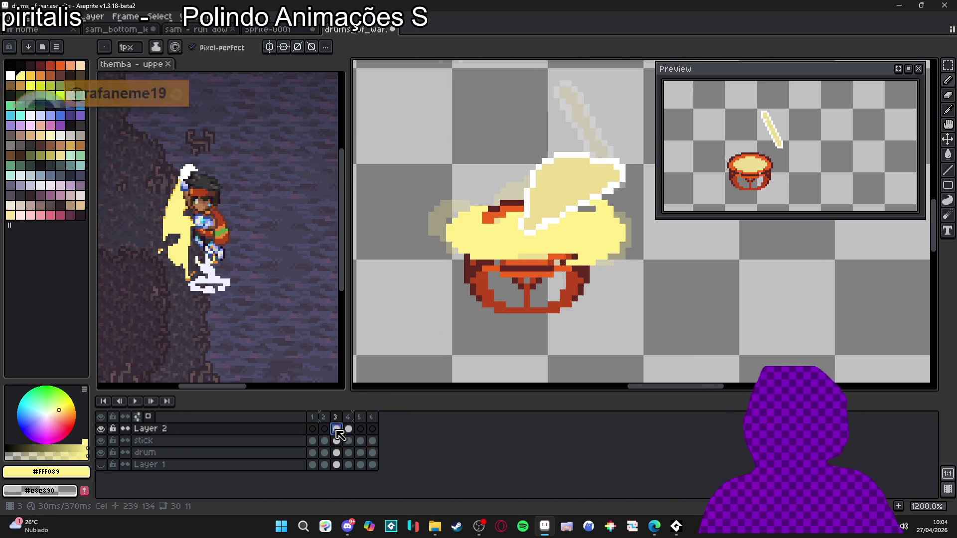
click(349, 429)
click(337, 429)
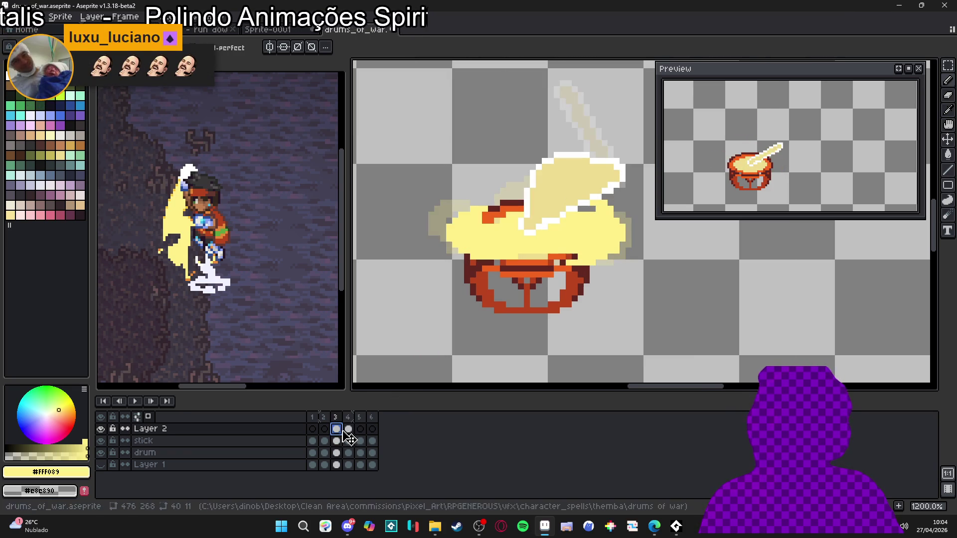
click(349, 430)
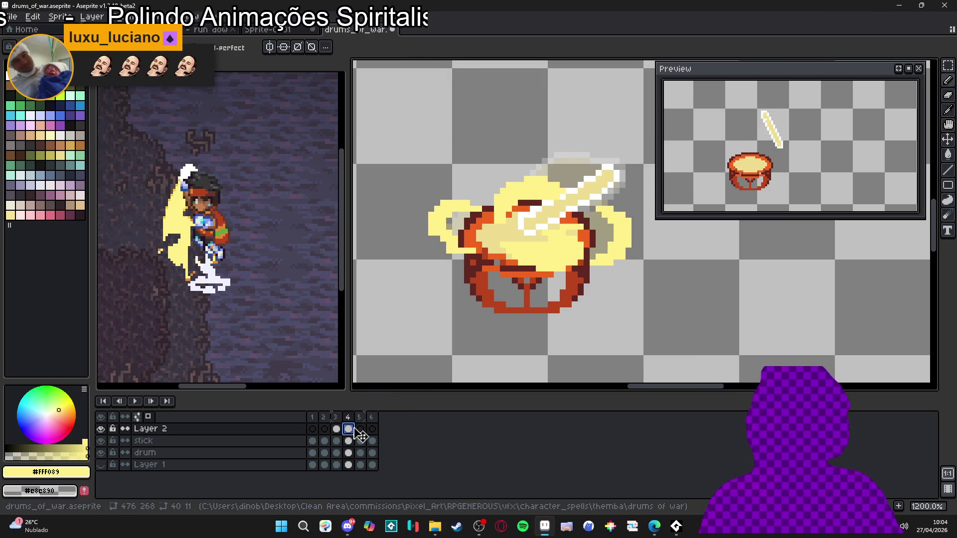
click(337, 430)
click(349, 429)
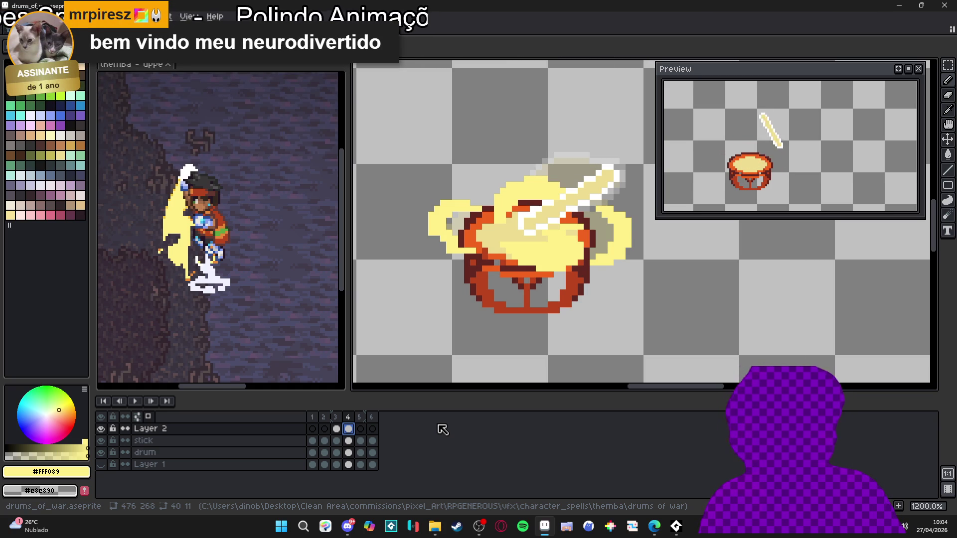
click(360, 434)
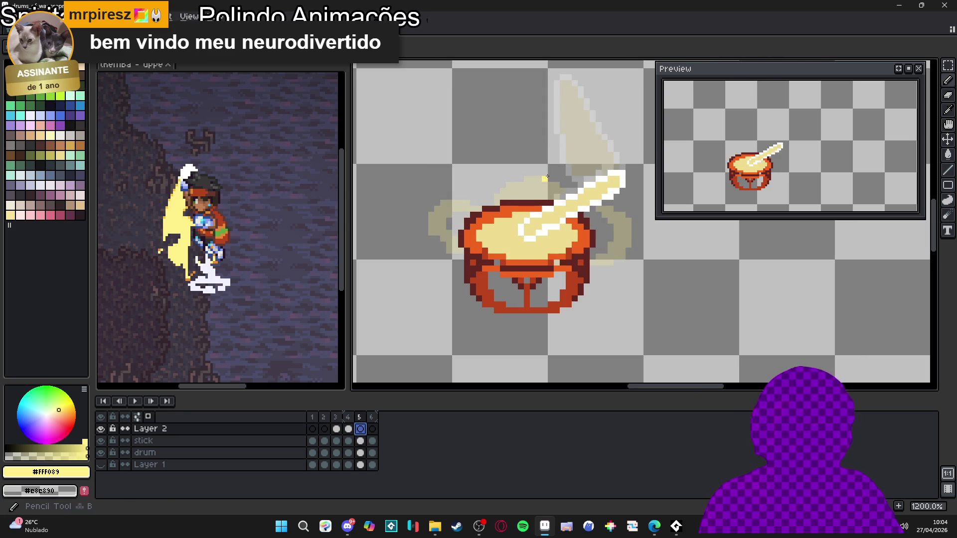
Paint a pale-yellow glow swirl on the drum's left, curling downward.
scroll(430, 203, up, 1)
drag(439, 197, 446, 204)
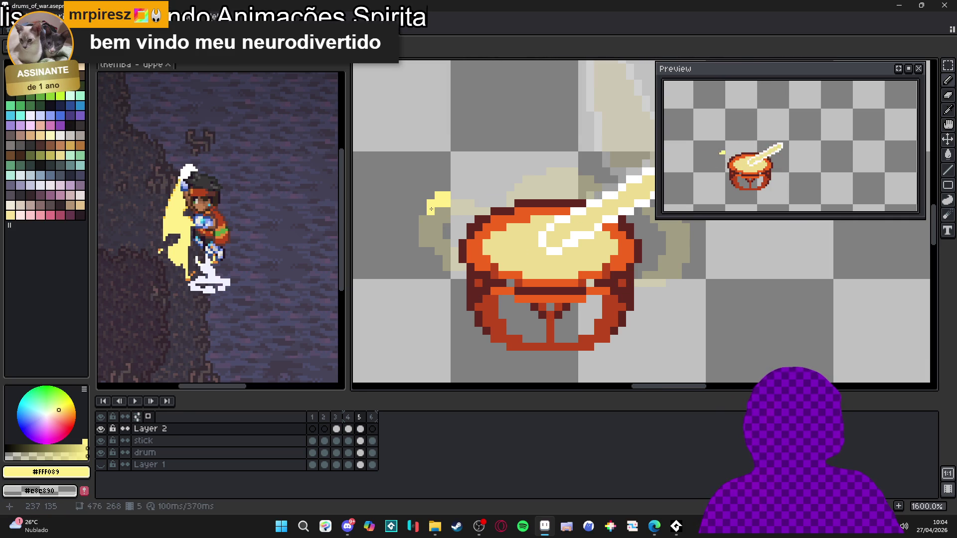
click(430, 196)
click(423, 210)
click(454, 203)
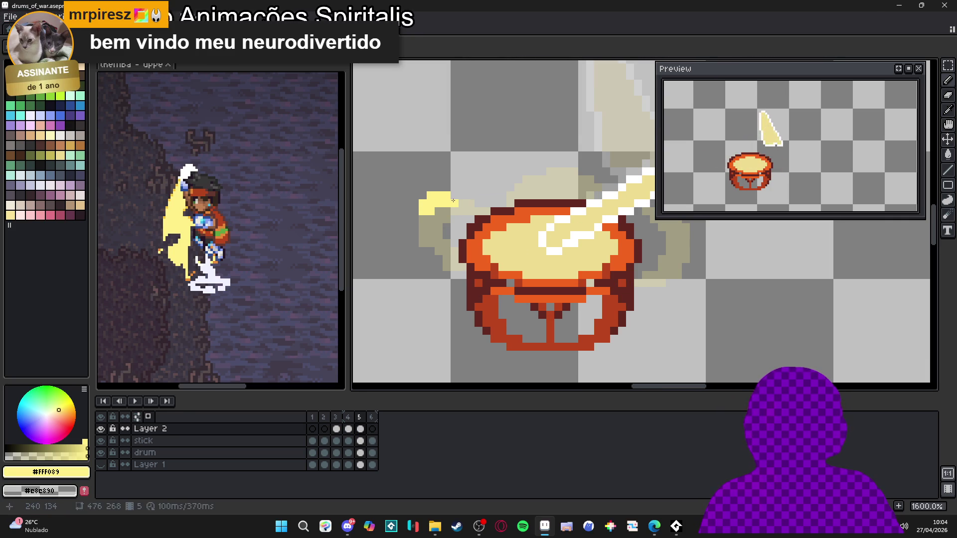
click(415, 210)
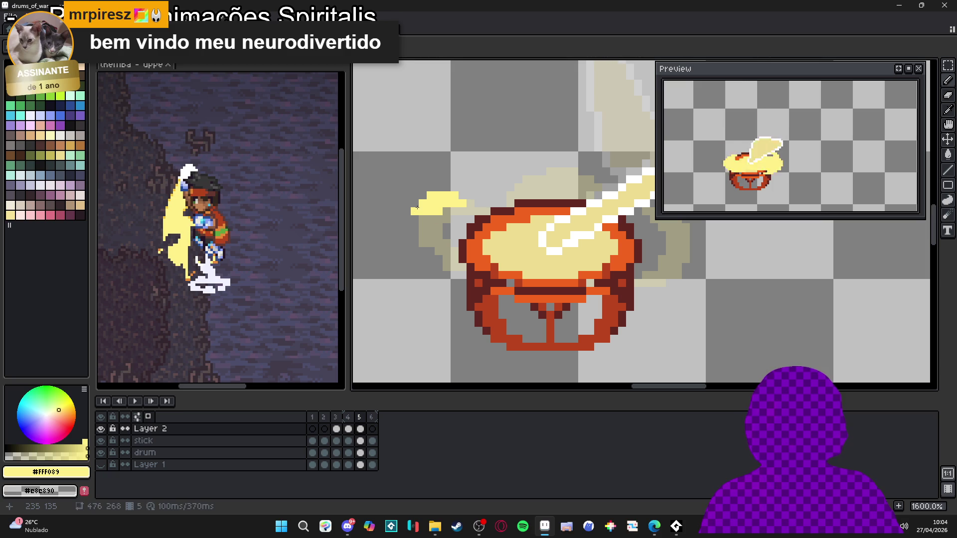
click(423, 196)
click(415, 227)
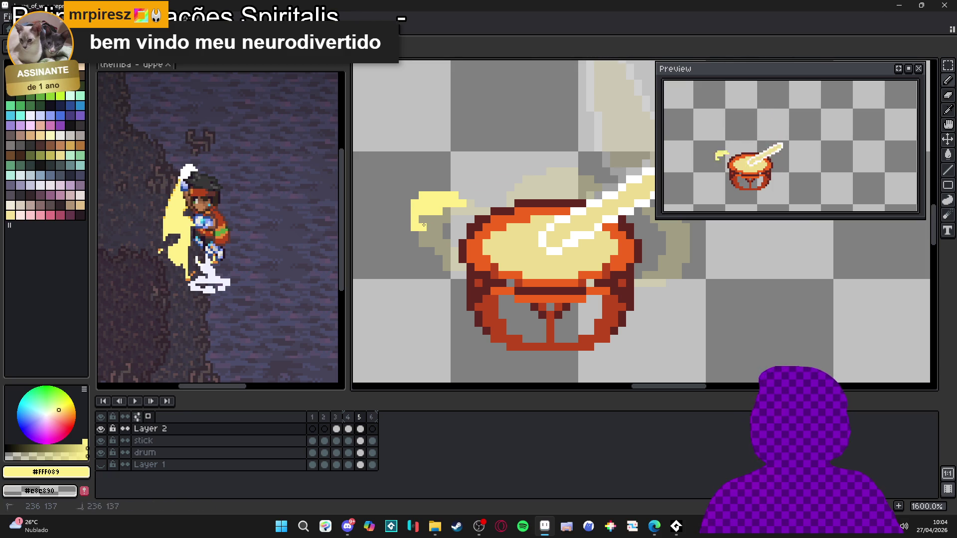
click(440, 234)
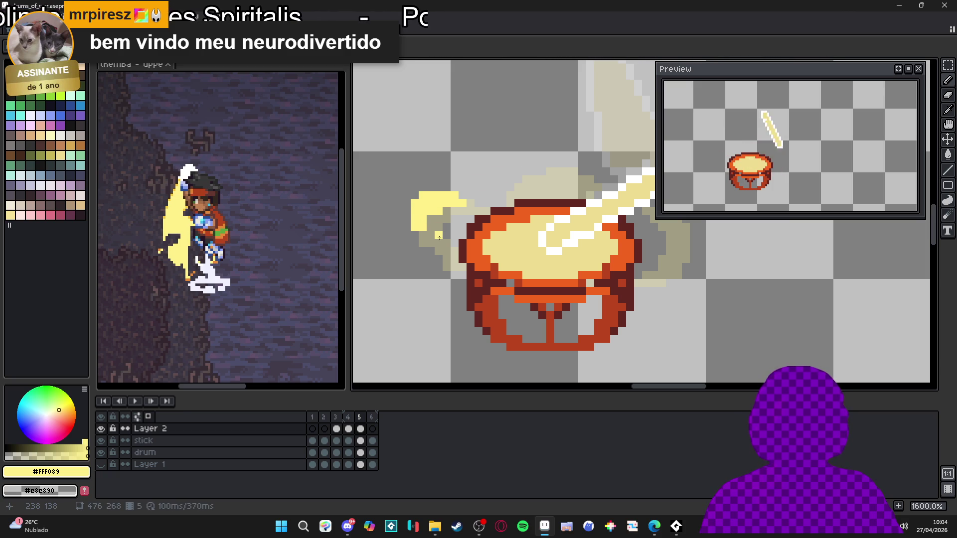
click(430, 243)
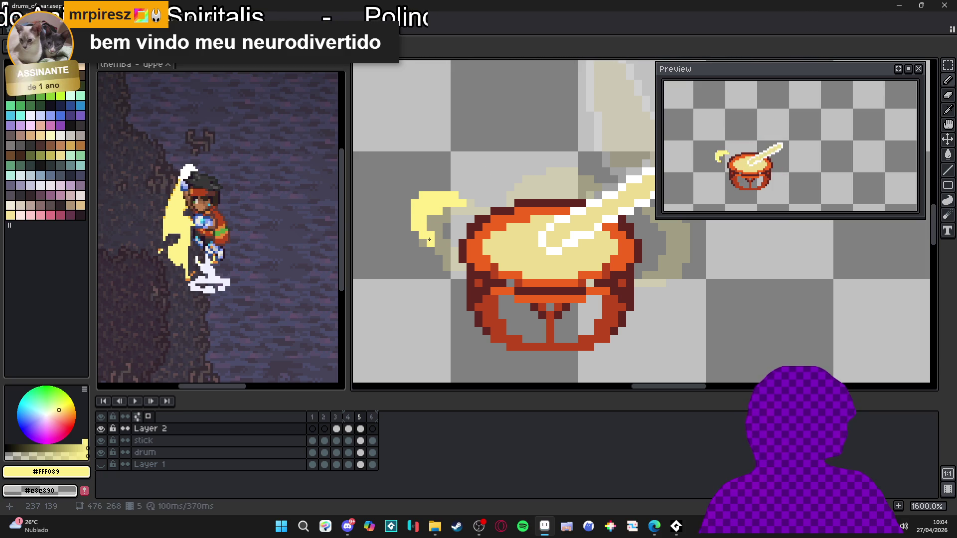
click(445, 244)
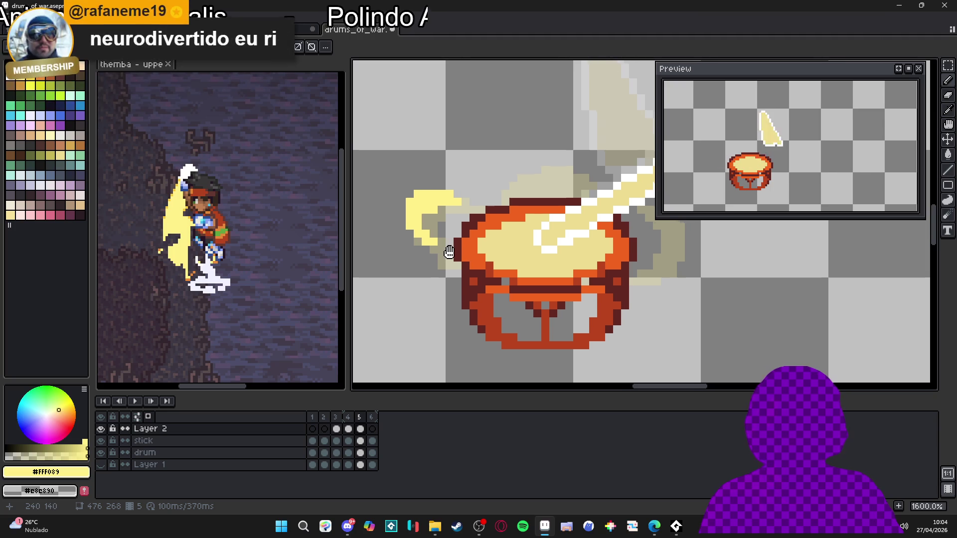
Add a glow swirl above the drum, extending it leftward.
scroll(516, 239, right, 1)
drag(533, 174, 574, 176)
click(518, 165)
click(513, 191)
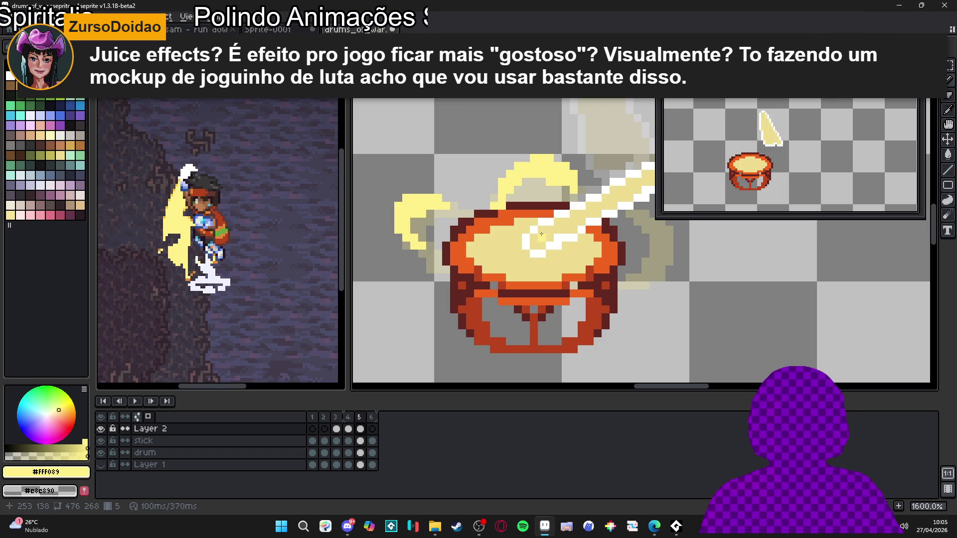
Paint a glow swirl down the drum's right edge, then recentre the view on frame 5.
scroll(577, 248, right, 2)
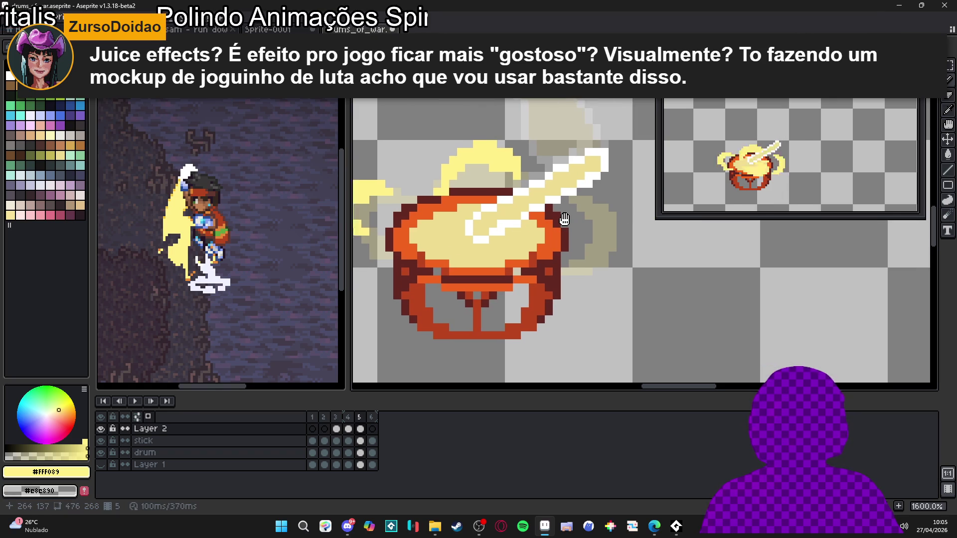
drag(535, 201, 514, 196)
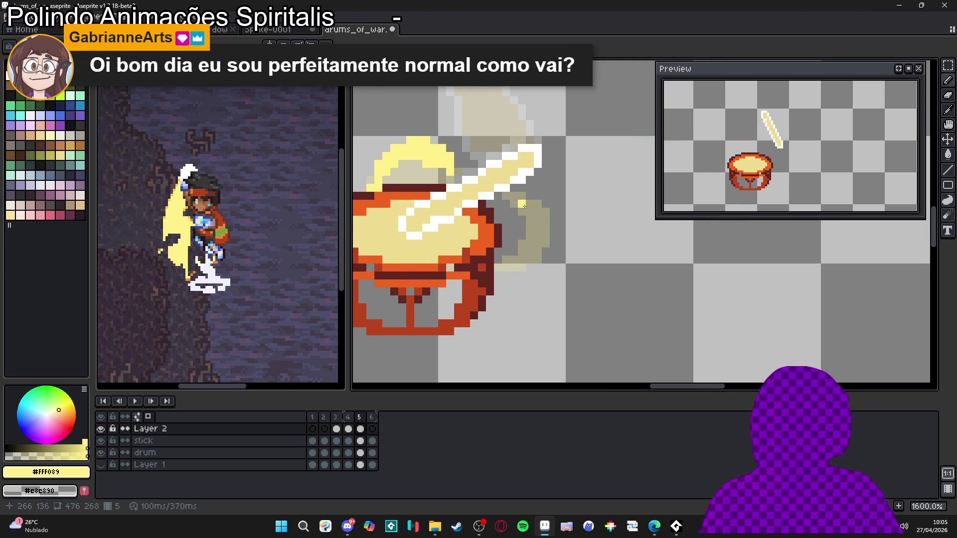
mouse_move(519, 198)
mouse_down()
mouse_move(561, 238)
mouse_move(550, 255)
mouse_move(565, 269)
mouse_move(584, 257)
mouse_up()
click(550, 254)
click(552, 251)
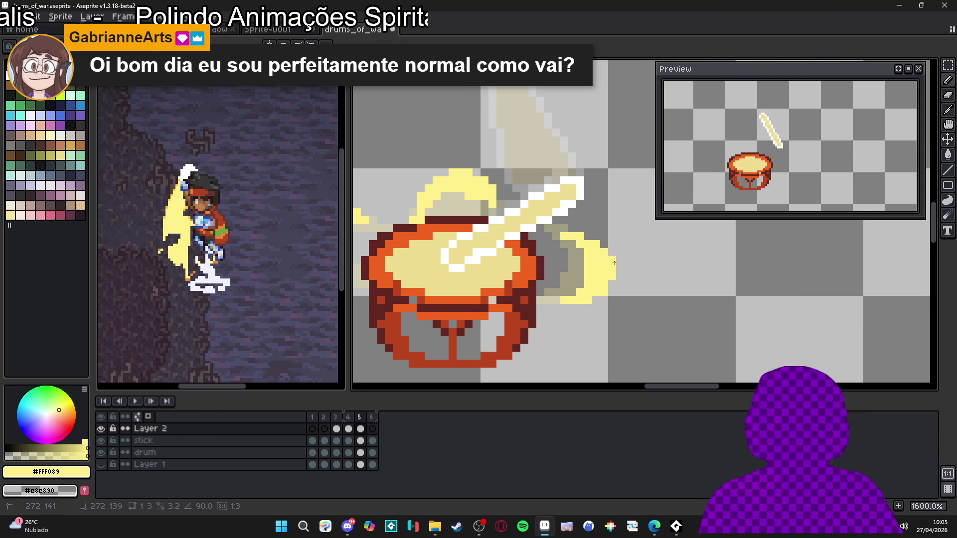
mouse_move(582, 260)
mouse_down()
mouse_move(537, 252)
mouse_move(560, 258)
mouse_up()
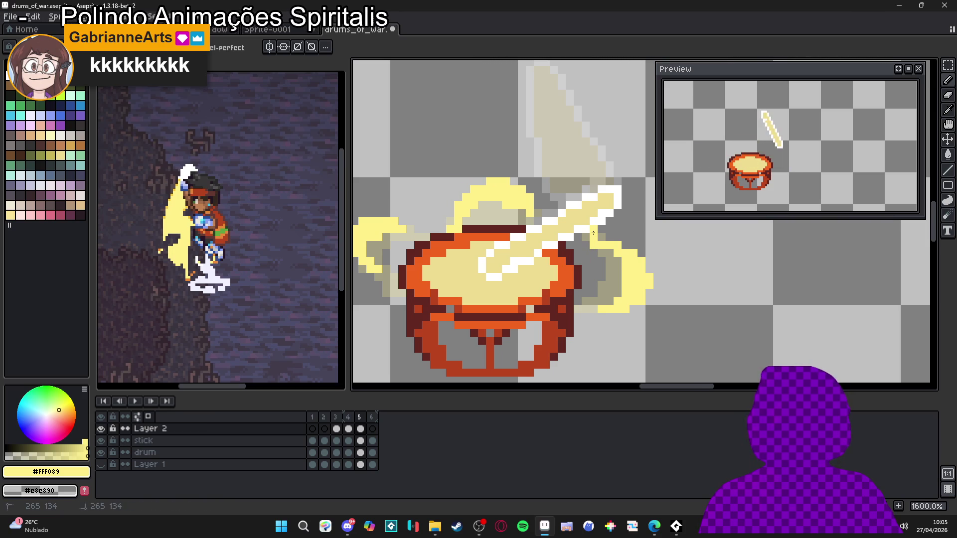
mouse_move(614, 290)
mouse_down()
mouse_move(620, 252)
mouse_move(638, 251)
mouse_up()
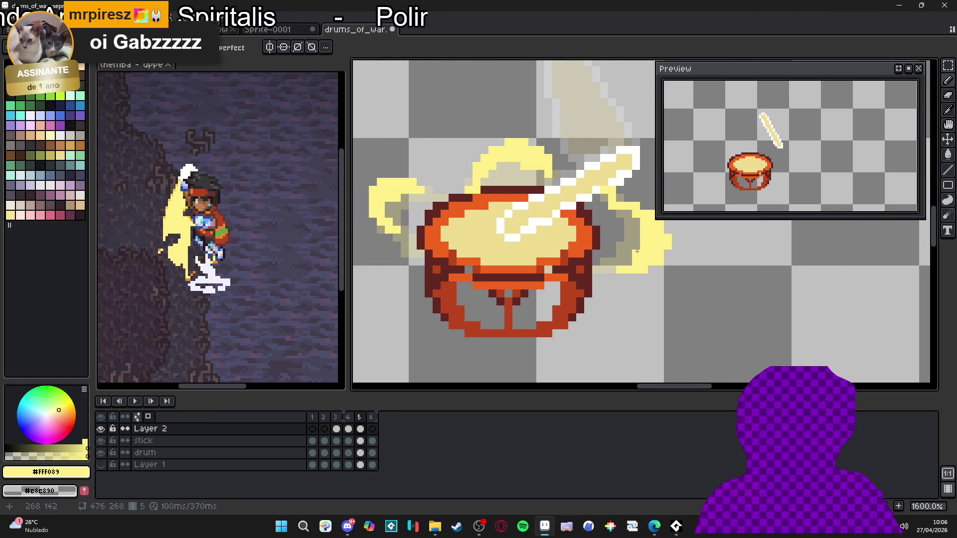
drag(637, 251, 635, 252)
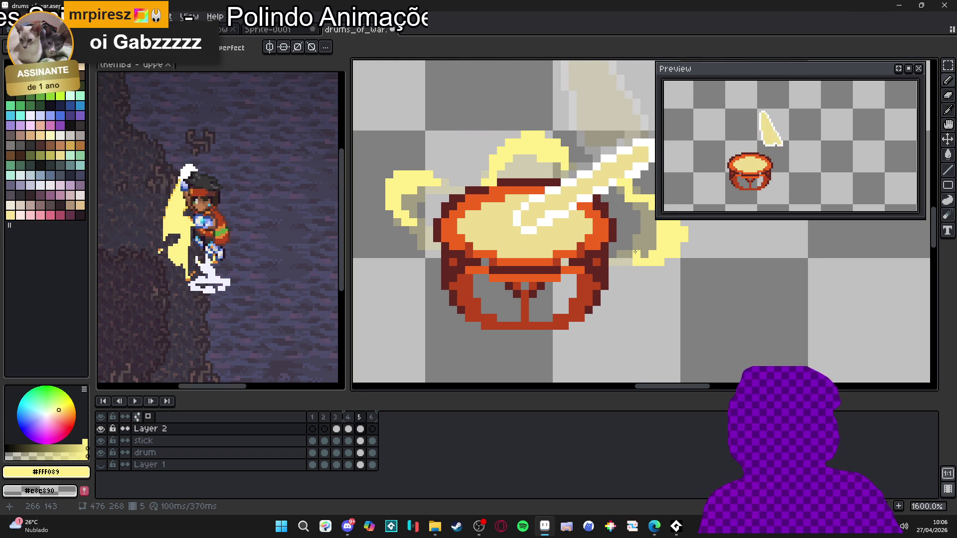
scroll(643, 269, down, 1)
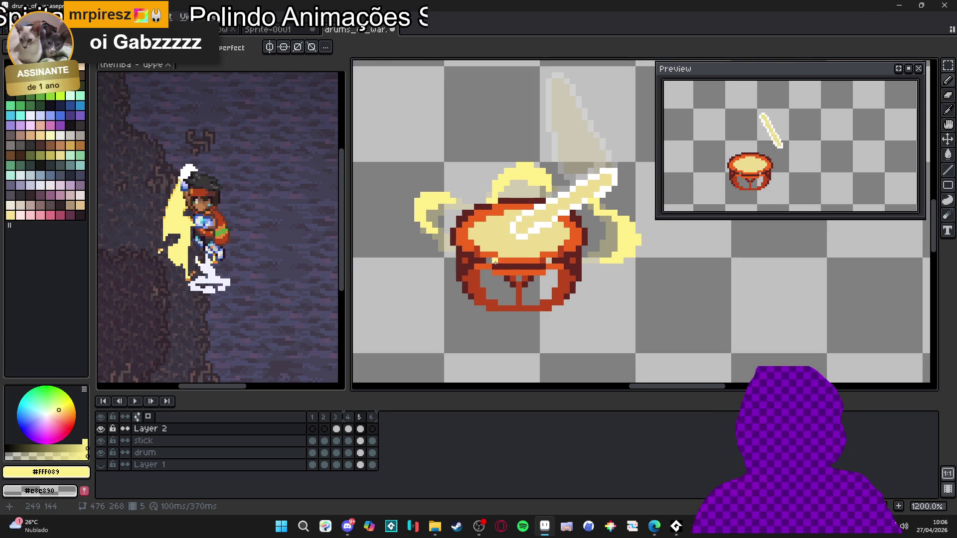
scroll(474, 359, down, 2)
click(361, 438)
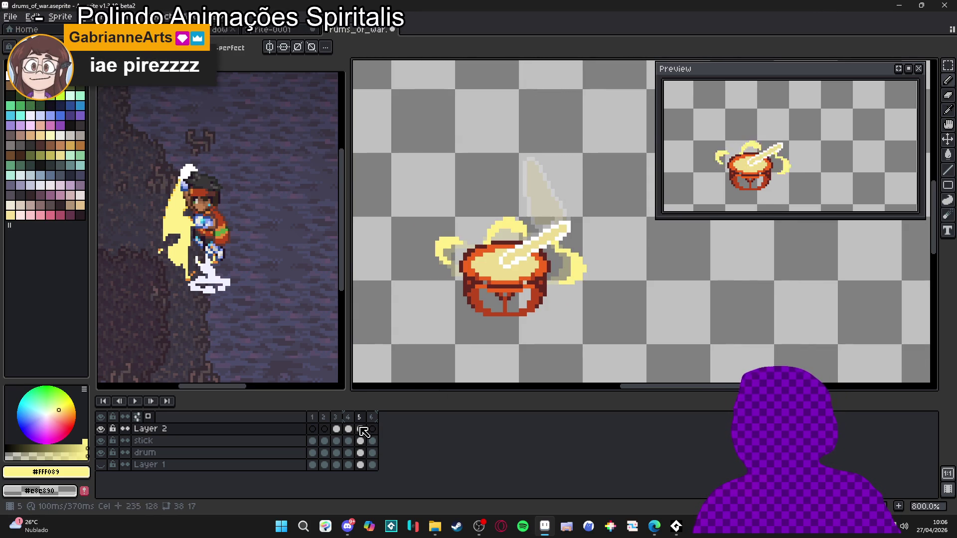
On frame 6, paint light-yellow glow pixels left of the stick and around the left swirl's tip.
click(373, 430)
scroll(512, 191, up, 5)
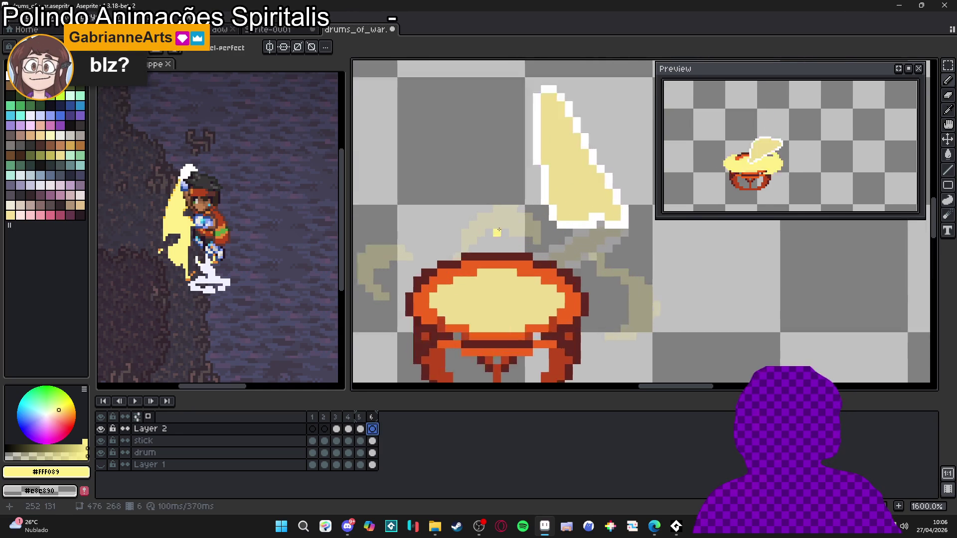
drag(496, 186, 543, 210)
mouse_move(484, 198)
mouse_down()
mouse_move(476, 209)
mouse_move(599, 172)
mouse_up()
mouse_move(409, 209)
mouse_down()
mouse_move(423, 222)
mouse_move(396, 233)
mouse_up()
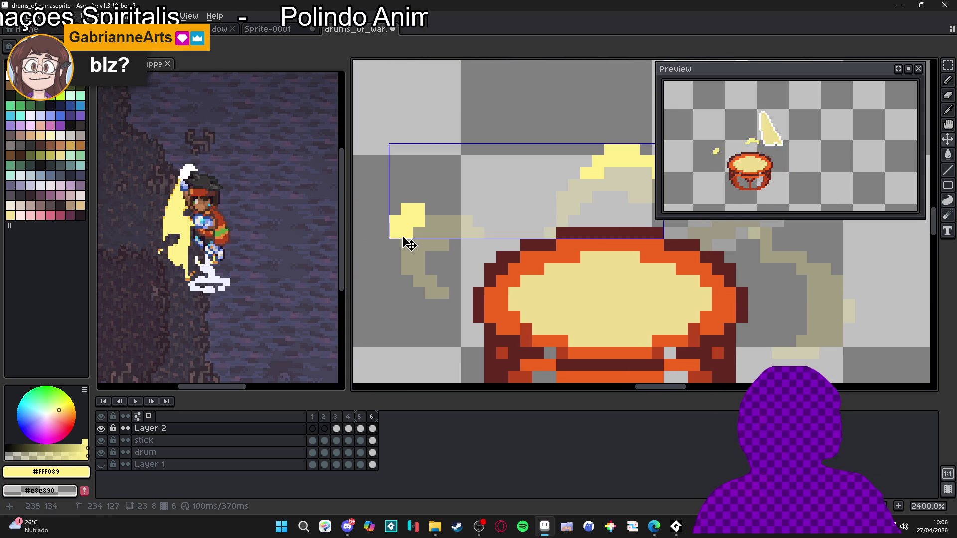
click(404, 245)
click(431, 220)
scroll(455, 233, down, 2)
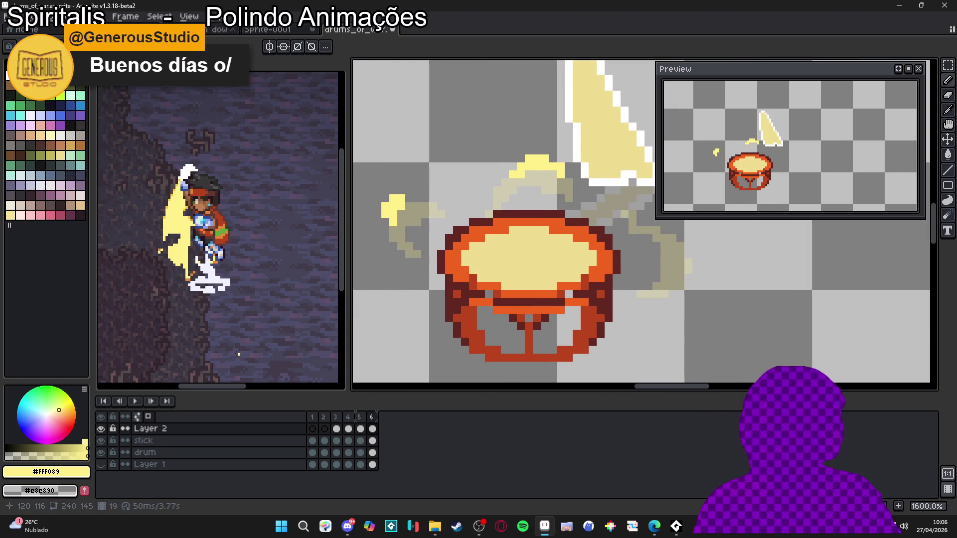
Check frame 20 onward of the character animation, then come back to drums_of_war.
key(ctrl+Tab)
click(541, 443)
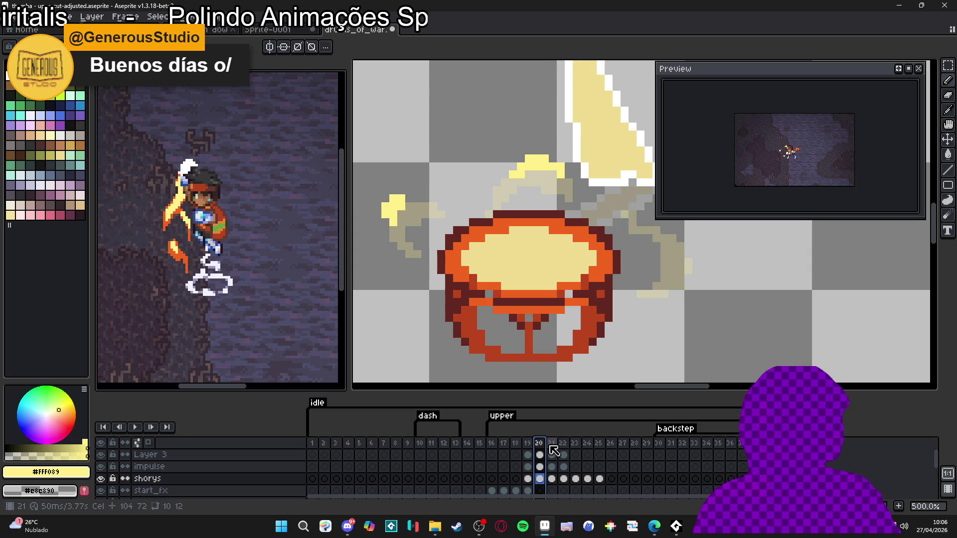
key(Right)
key(Right)
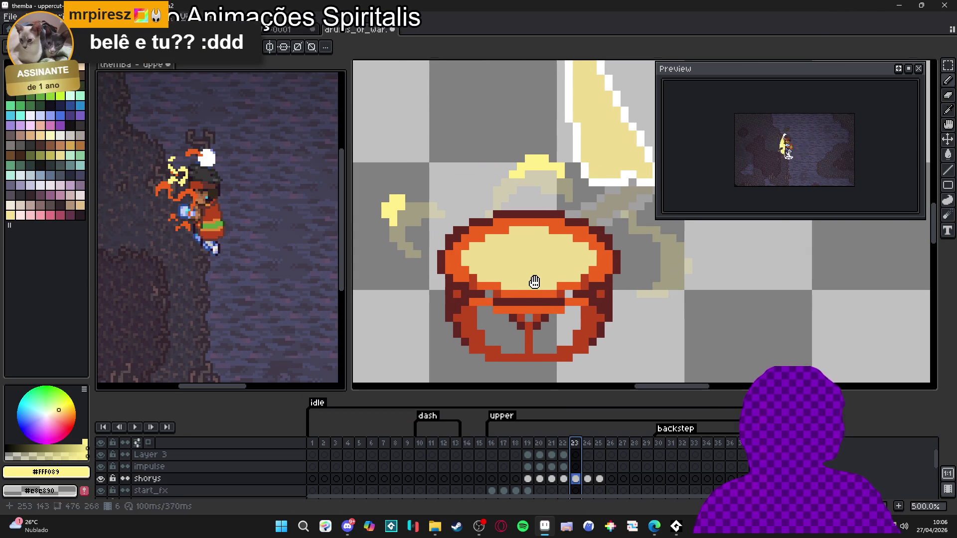
key(ctrl+Tab)
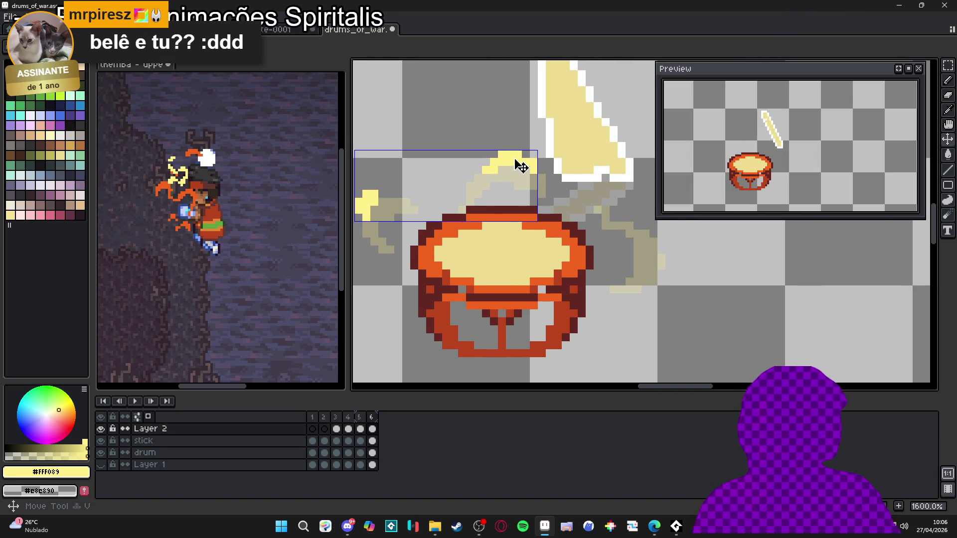
Review drum frames 3, 4, 5 and 6 in turn to compare the glow.
drag(455, 214, 510, 227)
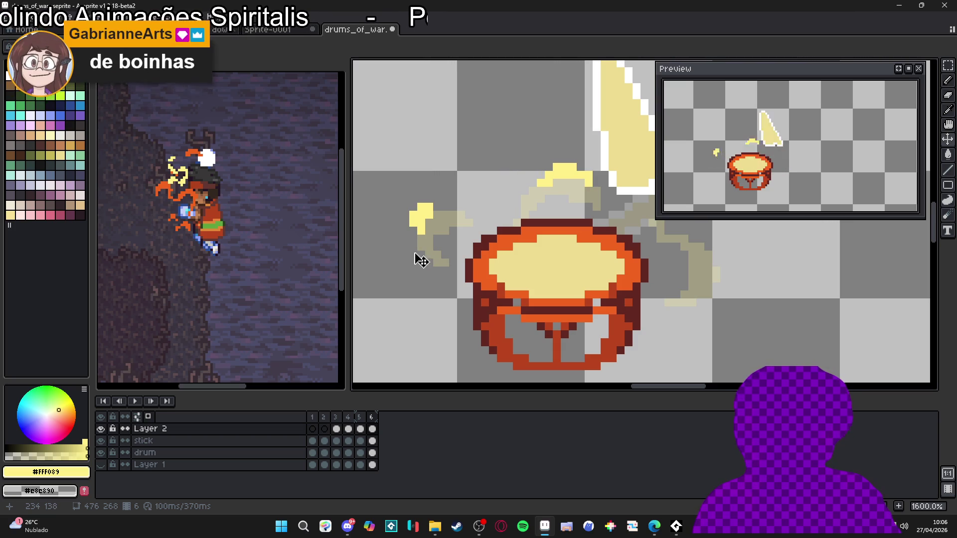
scroll(456, 282, down, 1)
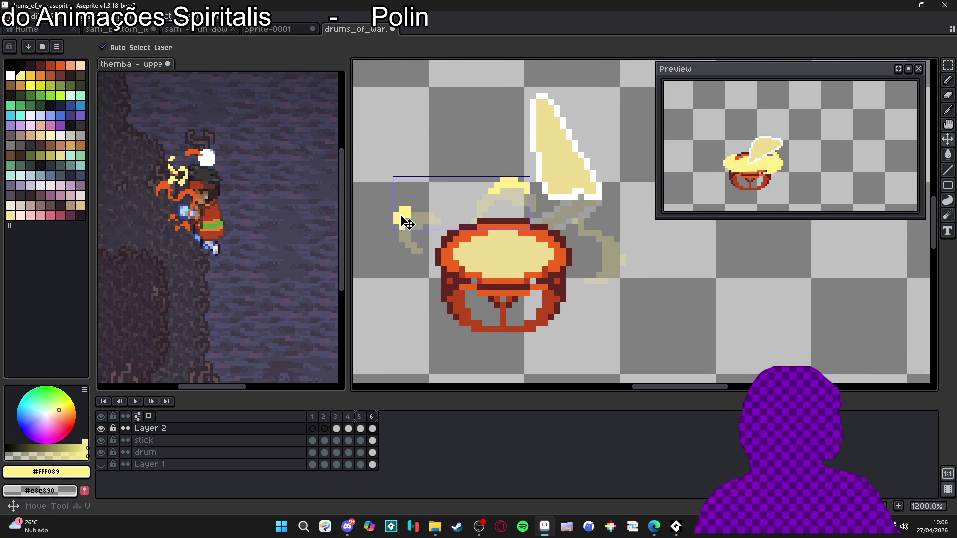
scroll(433, 247, down, 1)
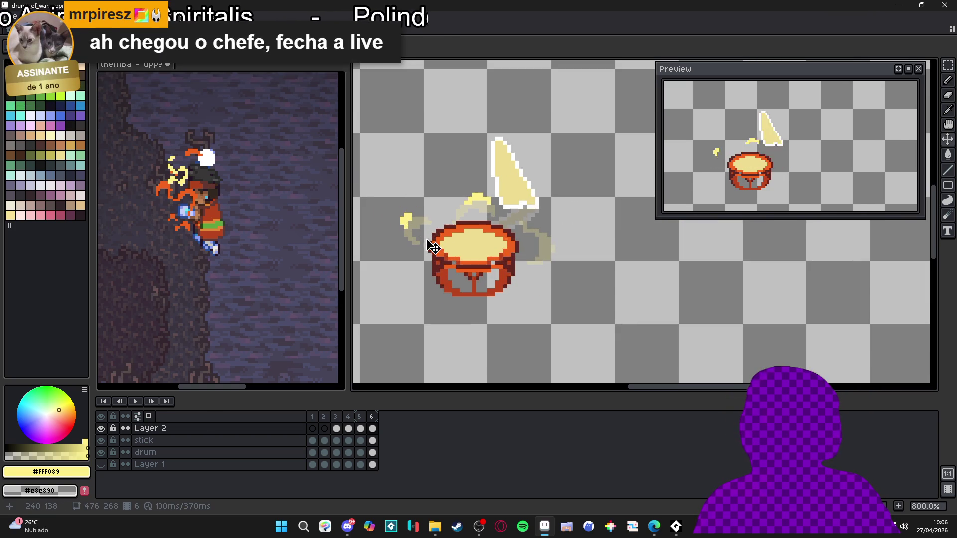
click(342, 425)
click(348, 428)
click(367, 425)
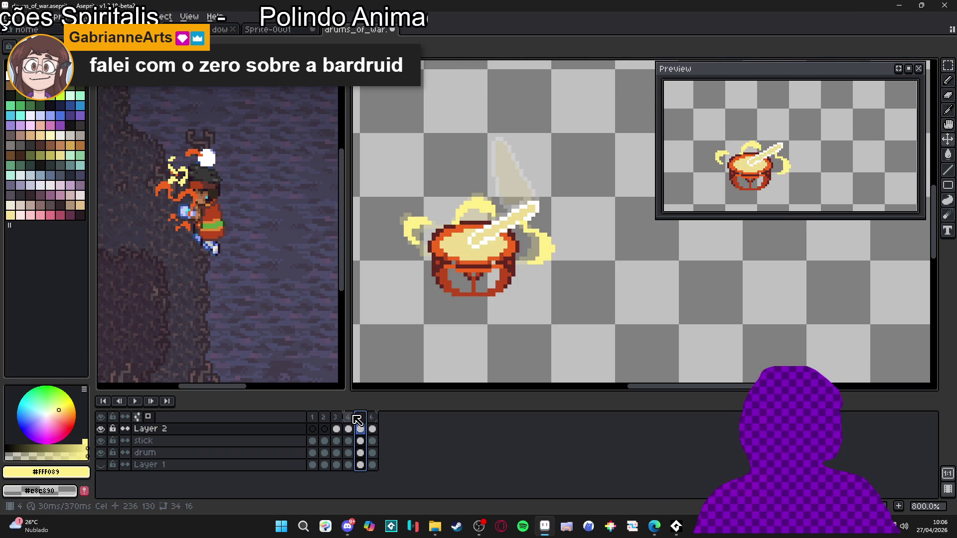
key(Left)
click(363, 416)
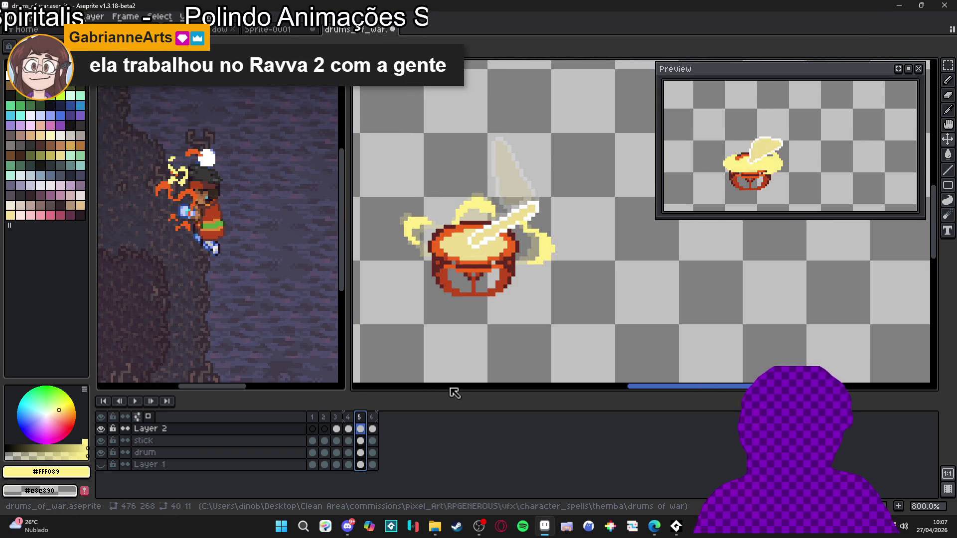
scroll(553, 282, down, 3)
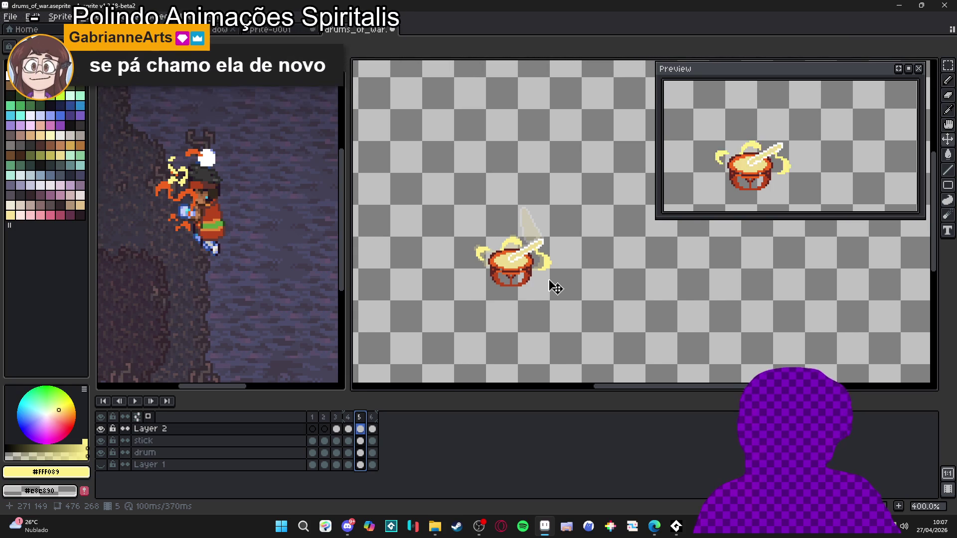
click(372, 429)
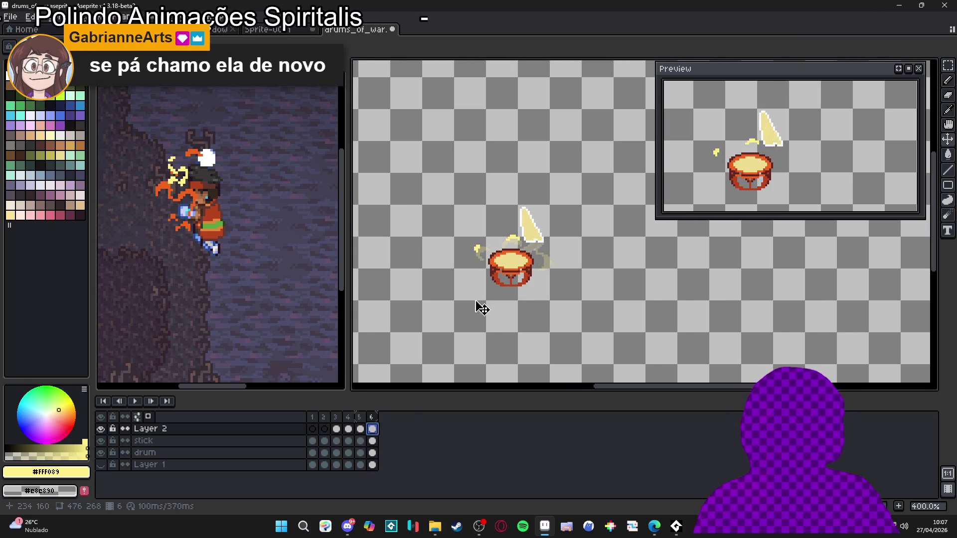
scroll(521, 275, up, 5)
Paint yellow pixels along and around the right swirl on frame 6 to thicken it.
mouse_move(582, 273)
mouse_down()
mouse_move(591, 275)
mouse_move(571, 241)
mouse_up()
click(570, 263)
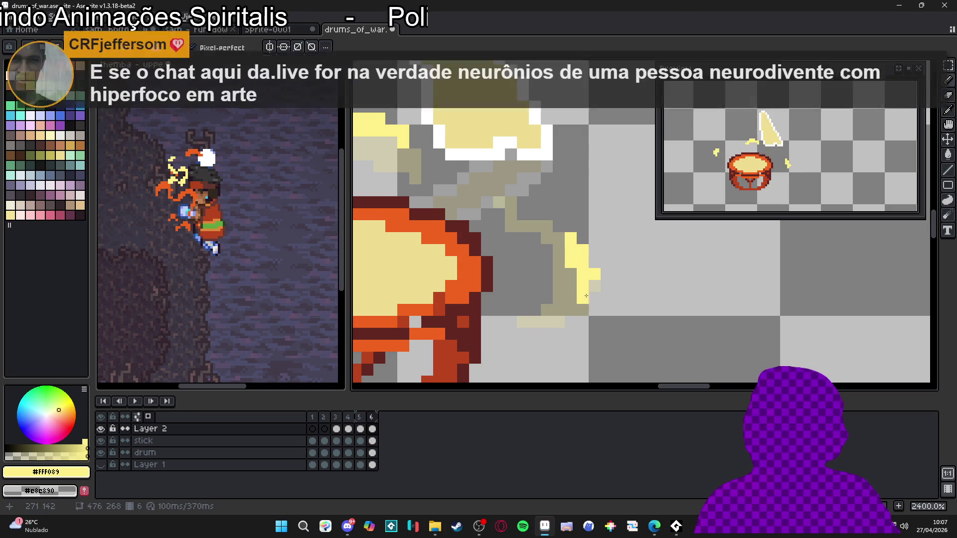
click(594, 262)
mouse_move(597, 297)
mouse_down()
mouse_move(571, 322)
mouse_move(571, 310)
mouse_move(580, 325)
mouse_up()
click(559, 322)
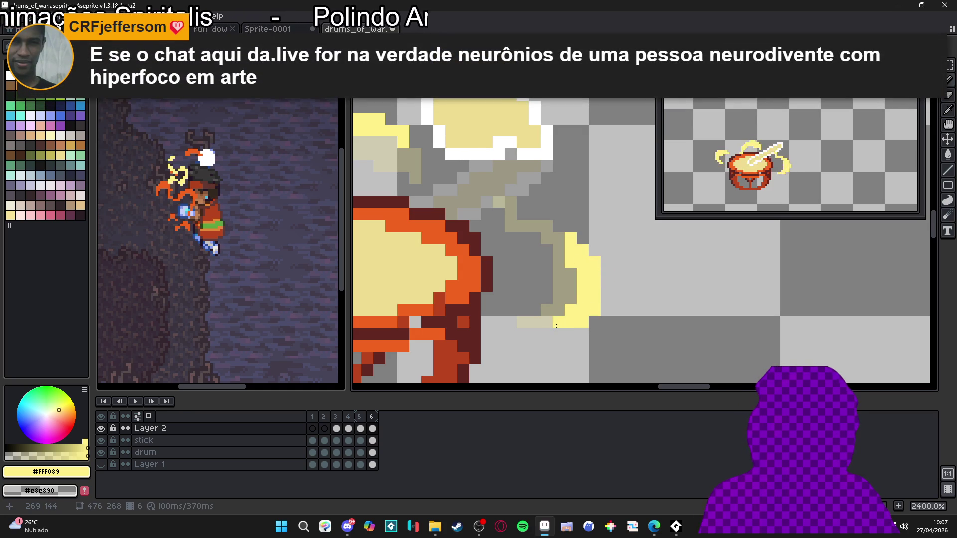
click(595, 251)
click(583, 239)
click(606, 274)
click(606, 286)
click(619, 286)
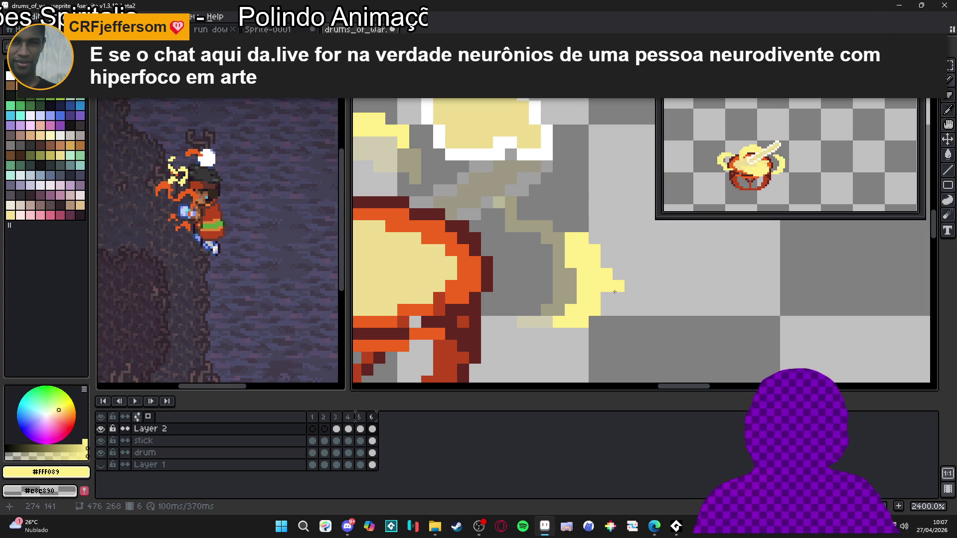
Undo the stray yellow pixels, line the swirl's right edge with yellow, and add frame 7.
key(ctrl+z)
key(ctrl+z)
key(ctrl+z)
click(607, 262)
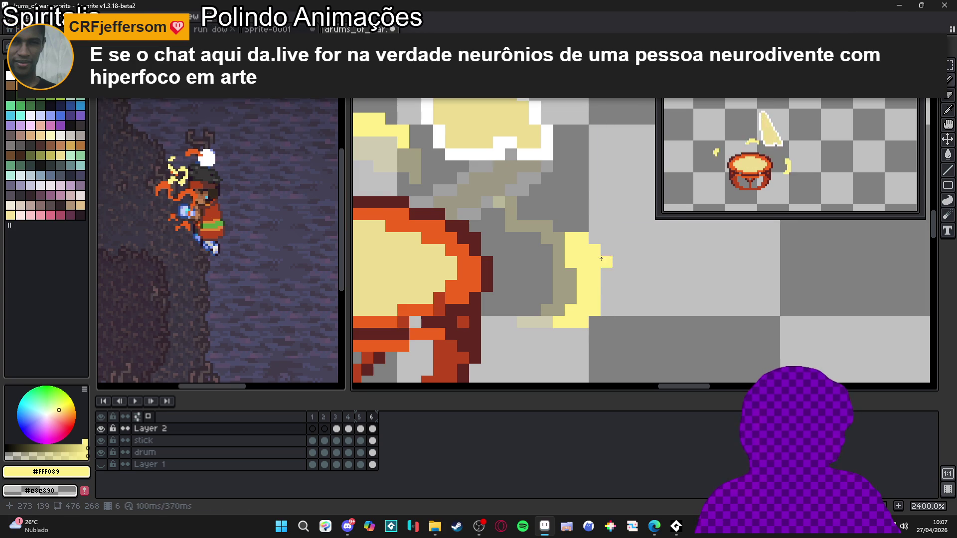
key(ctrl+z)
scroll(602, 260, up, 1)
click(604, 273)
click(604, 289)
click(605, 305)
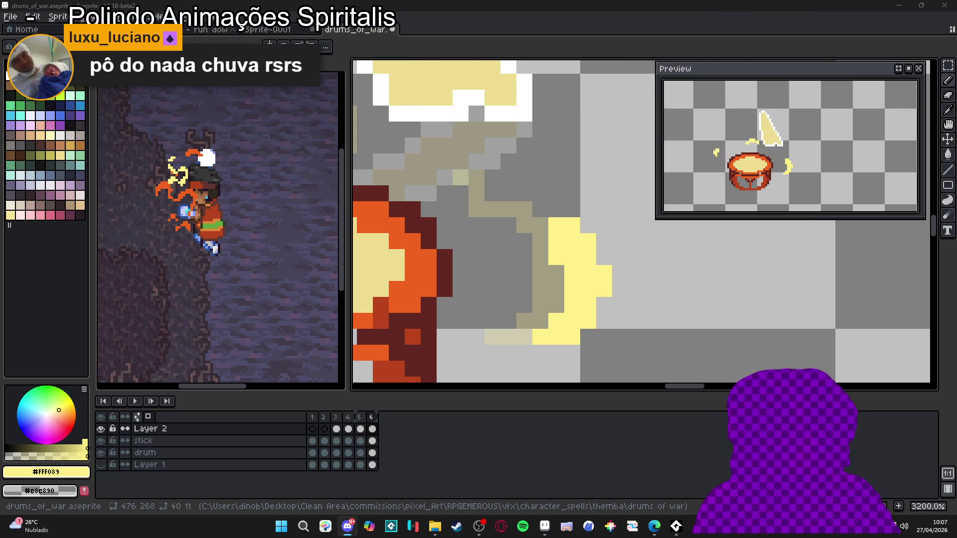
scroll(516, 297, down, 1)
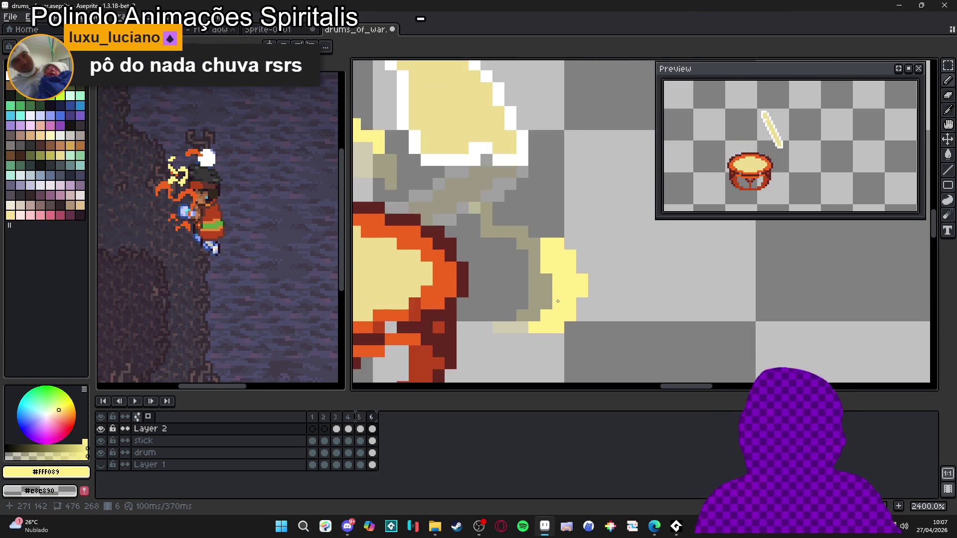
scroll(557, 301, down, 2)
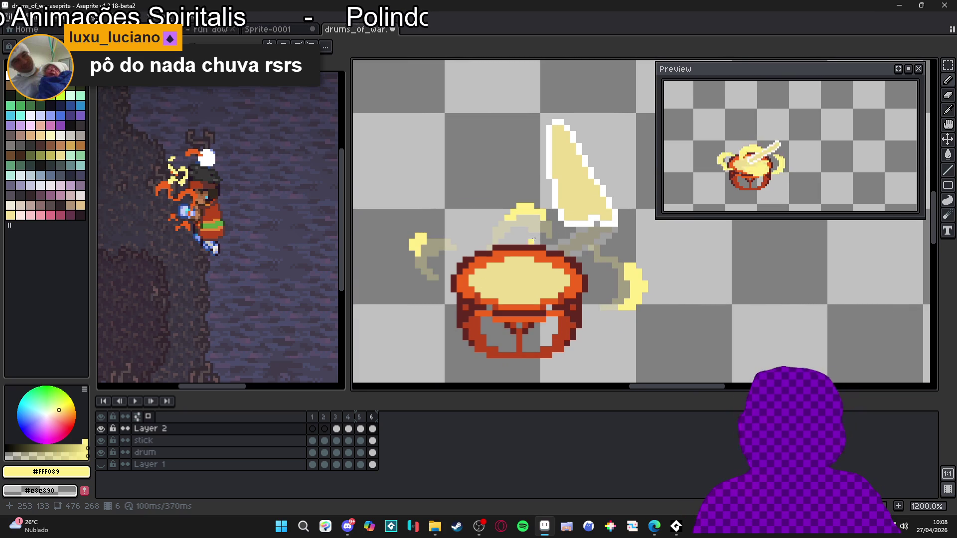
drag(543, 232, 529, 215)
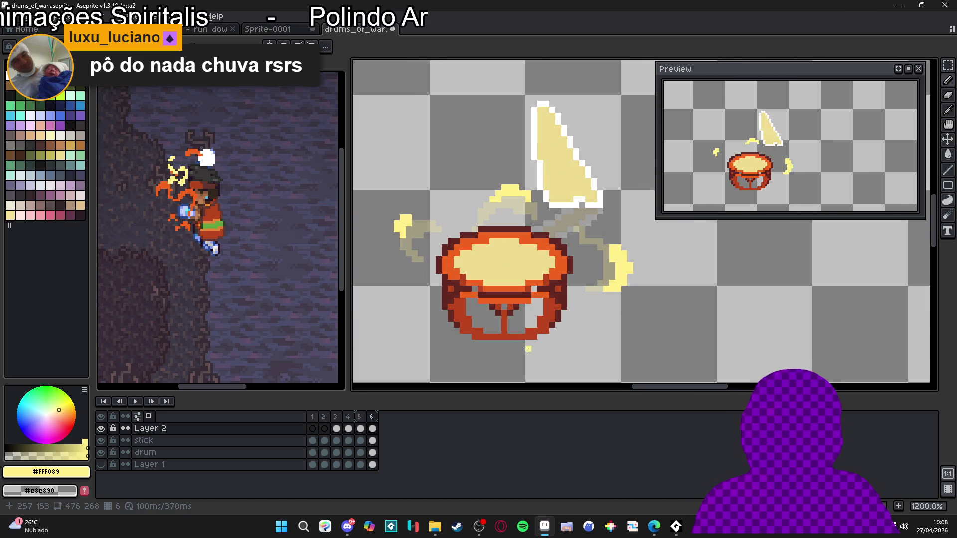
key(alt+n)
Erase the yellow swirls in frame 7 and pencil three small yellow glow fragments.
drag(617, 254, 616, 287)
click(502, 178)
click(406, 224)
key(b)
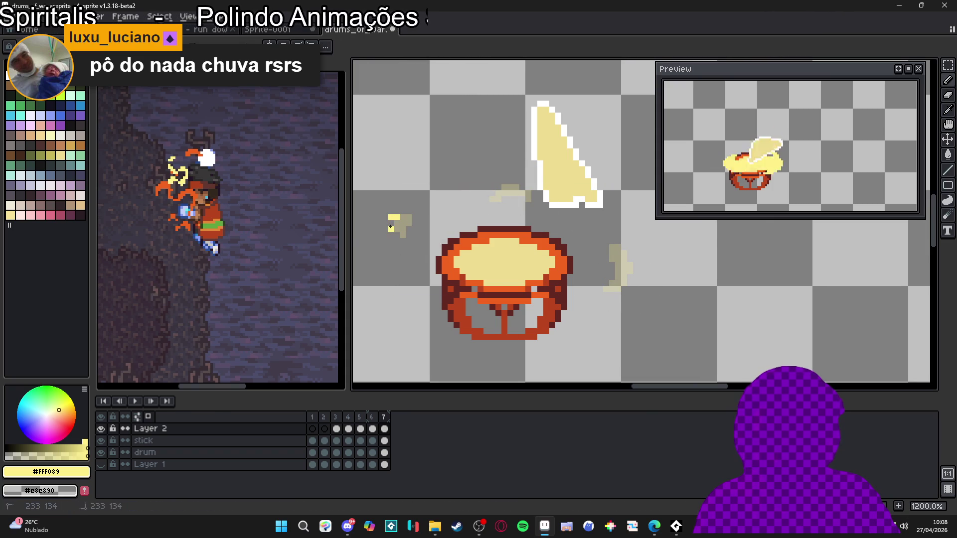
drag(391, 219, 395, 213)
drag(515, 181, 493, 187)
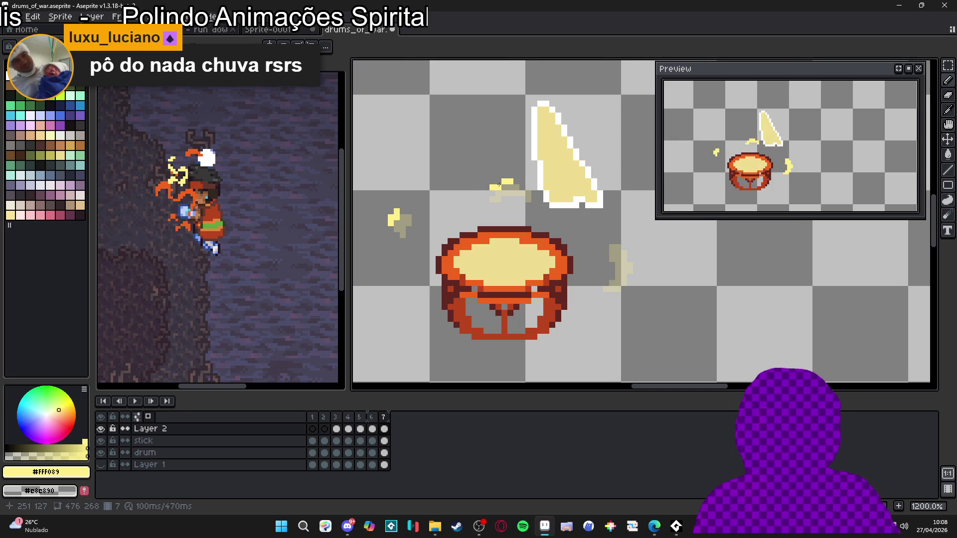
drag(630, 258, 631, 275)
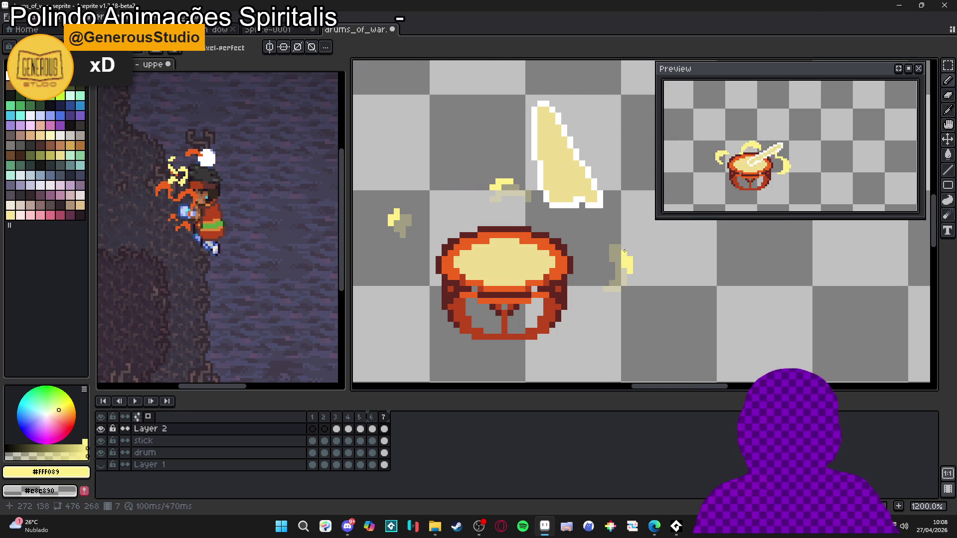
Compare frames 4–6, touch up a glow pixel on frame 6, and open the run-down-left sheet.
key(Left)
key(Left)
key(Left)
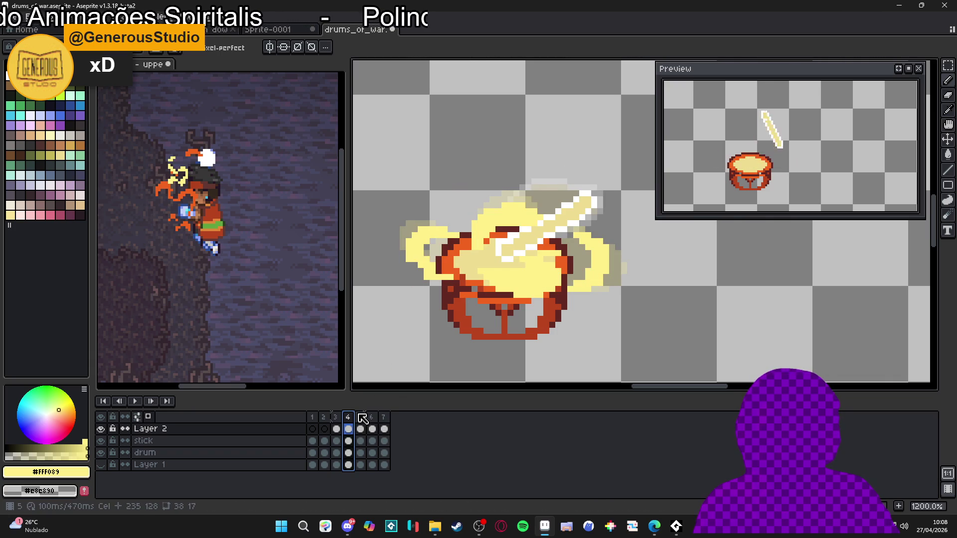
key(Right)
click(372, 429)
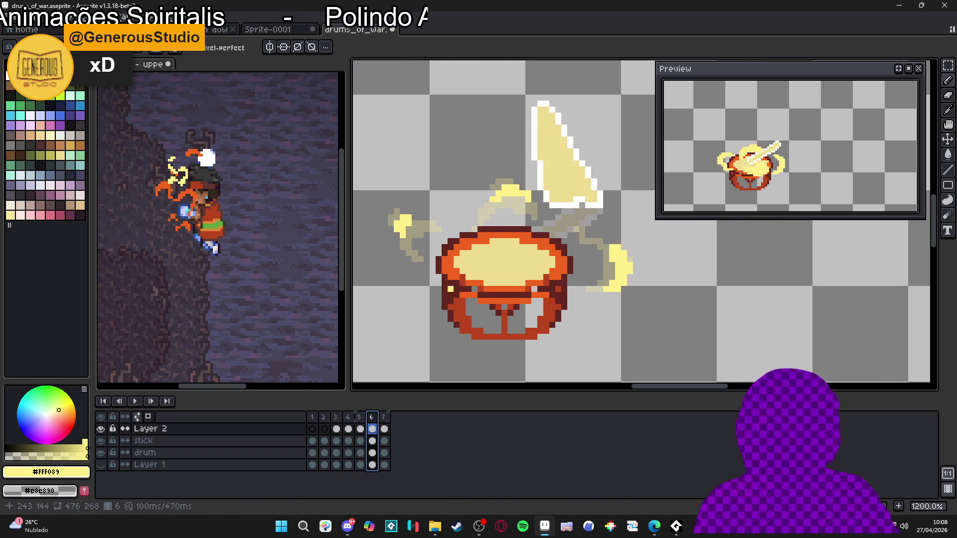
click(498, 207)
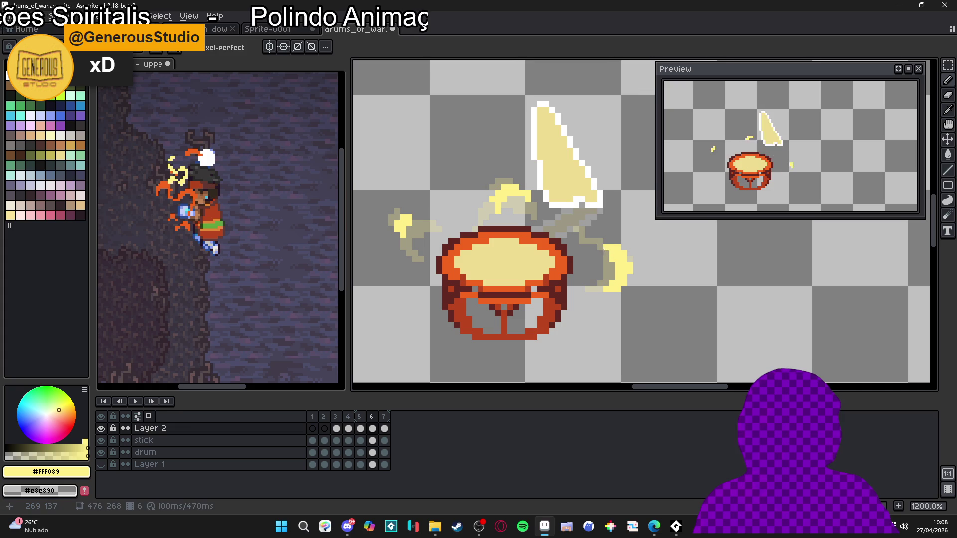
click(220, 30)
click(219, 30)
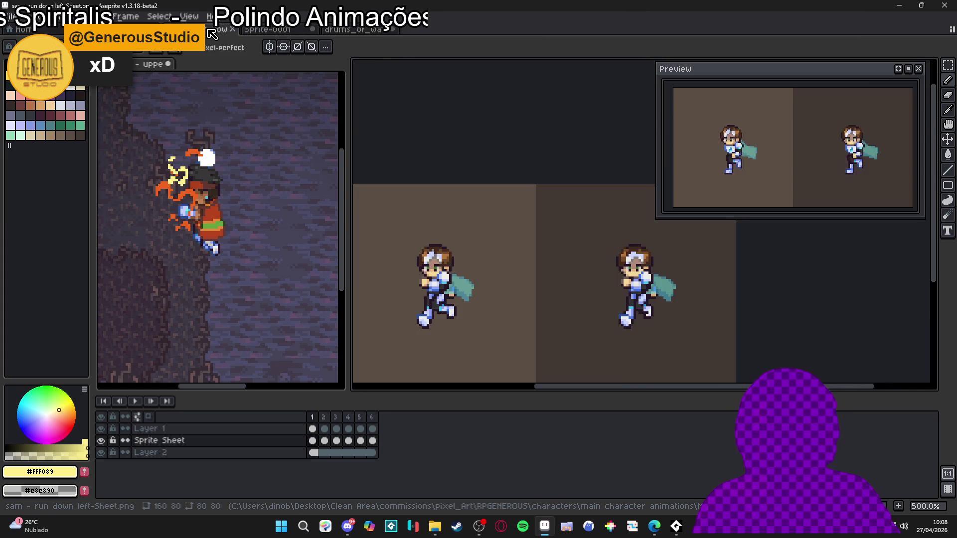
Widen the canvas, zoom and pan to frame both running sprites, then play the run cycle.
scroll(430, 286, down, 1)
scroll(430, 285, up, 1)
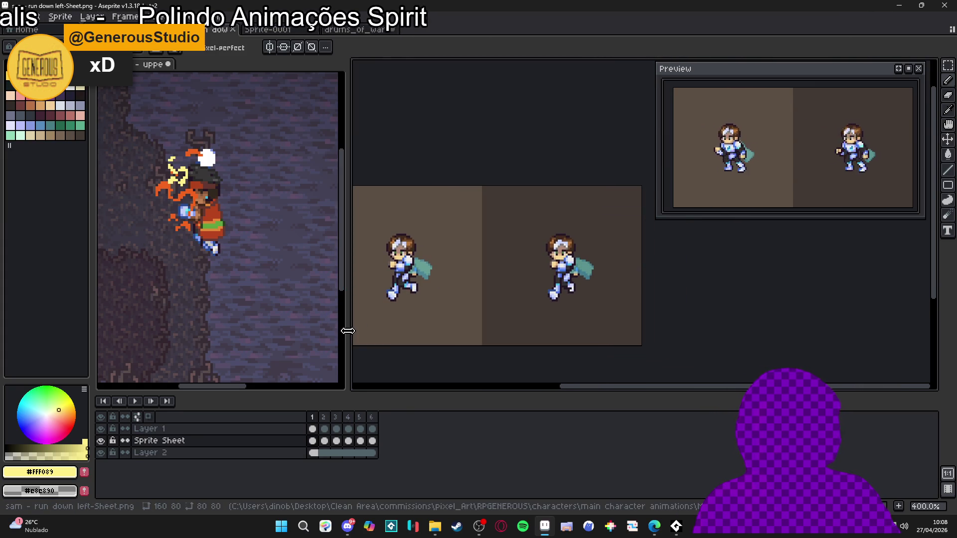
drag(343, 331, 264, 323)
scroll(532, 294, up, 1)
drag(532, 294, 515, 288)
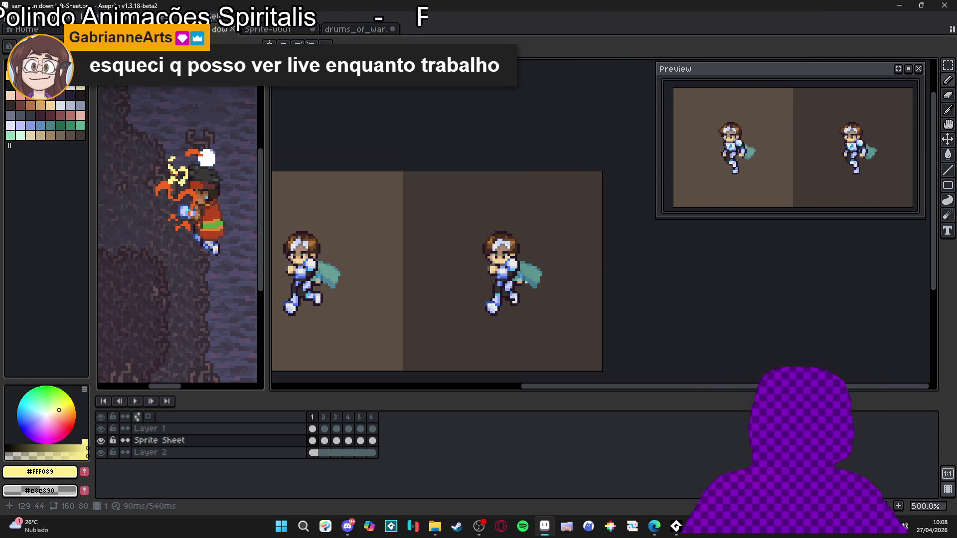
scroll(526, 283, down, 1)
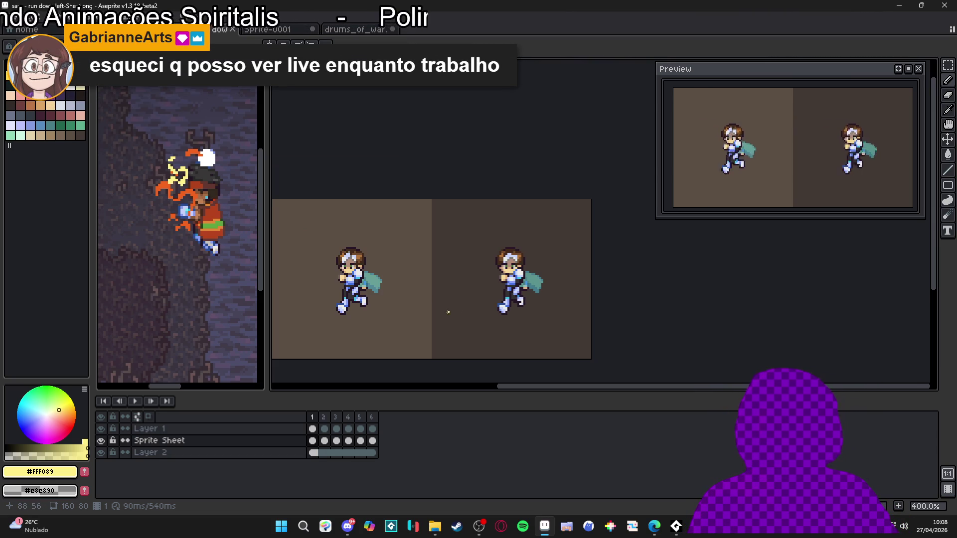
scroll(522, 267, up, 1)
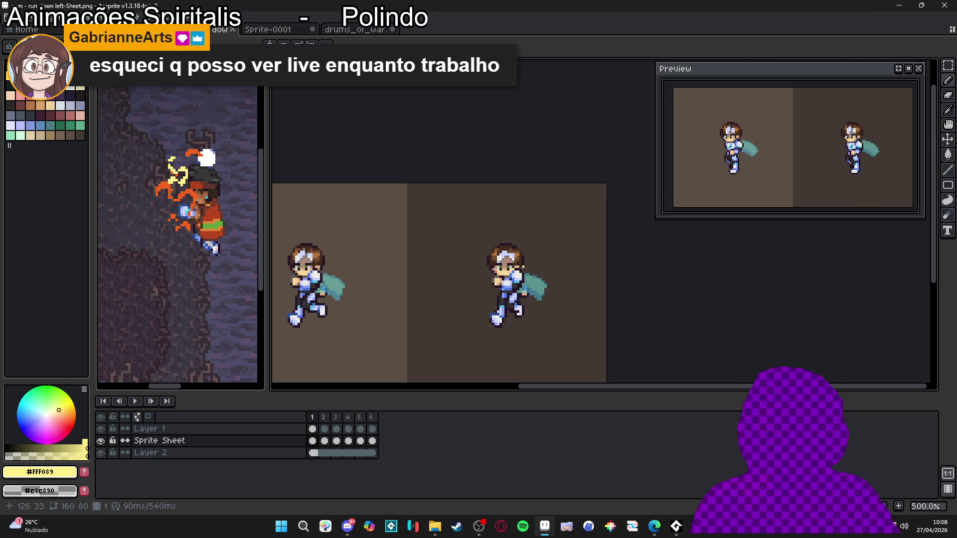
scroll(503, 275, down, 1)
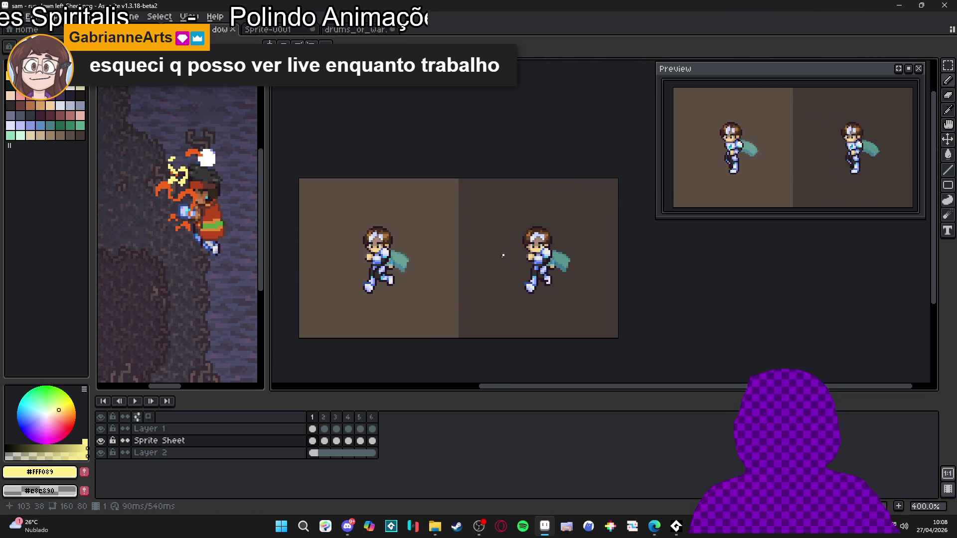
scroll(534, 266, up, 2)
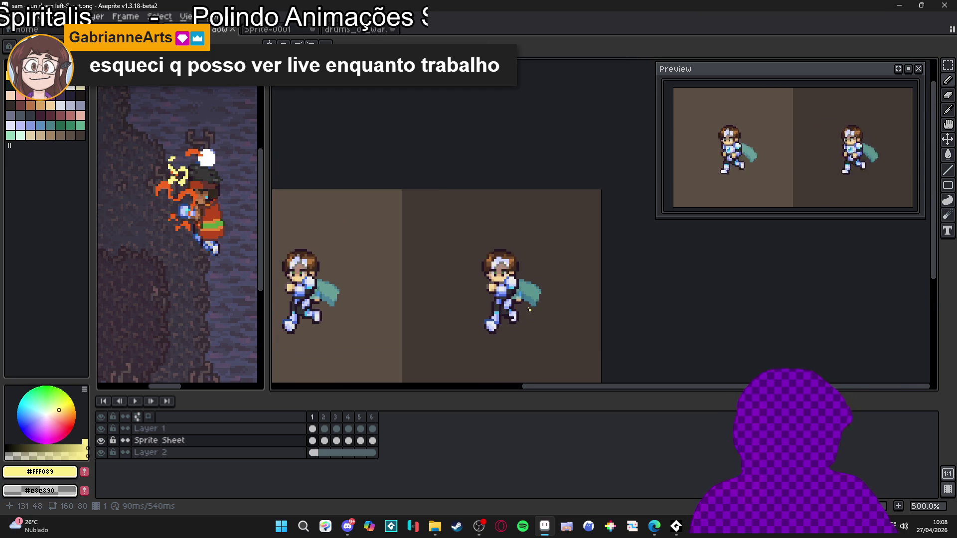
mouse_move(406, 307)
mouse_down()
mouse_move(564, 327)
mouse_move(535, 283)
mouse_up()
click(135, 402)
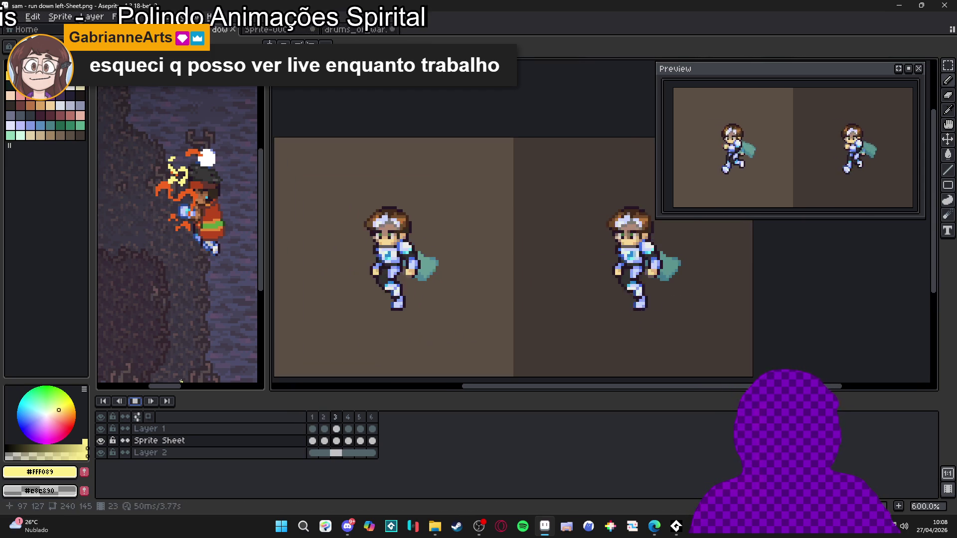
Stop playback, select Layer 1 and step through run frames 1 to 6.
click(134, 401)
drag(536, 316, 483, 305)
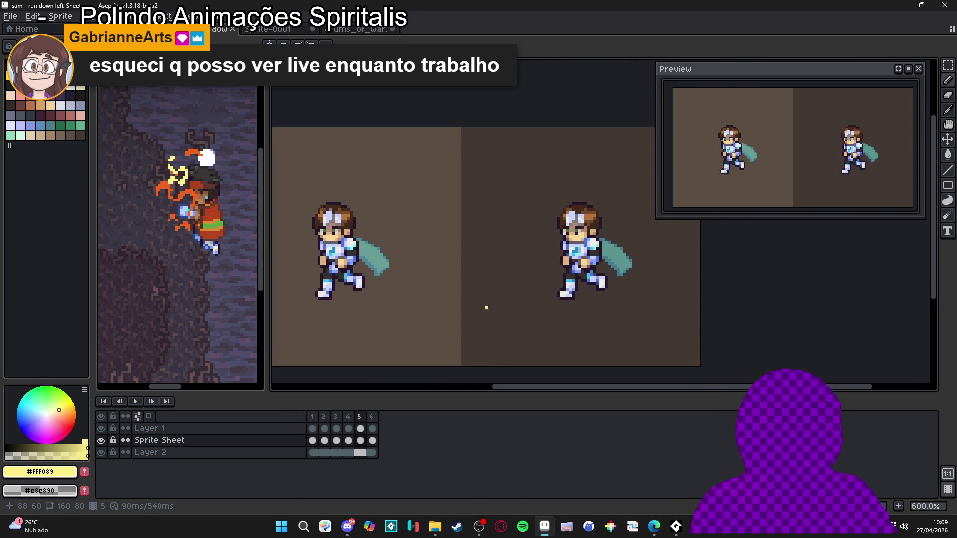
click(348, 428)
click(315, 427)
click(324, 429)
click(336, 429)
click(336, 423)
click(351, 422)
click(360, 428)
click(372, 428)
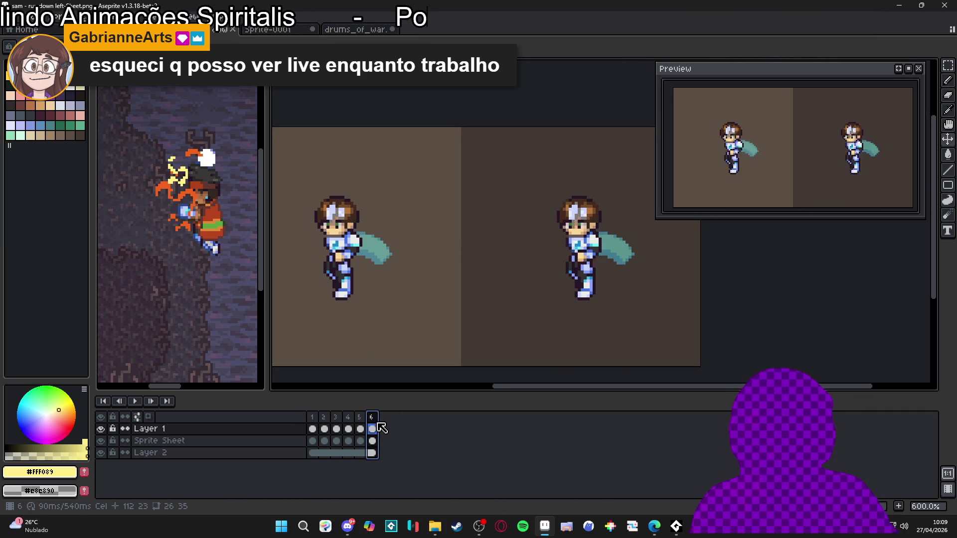
key(Right)
key(Right)
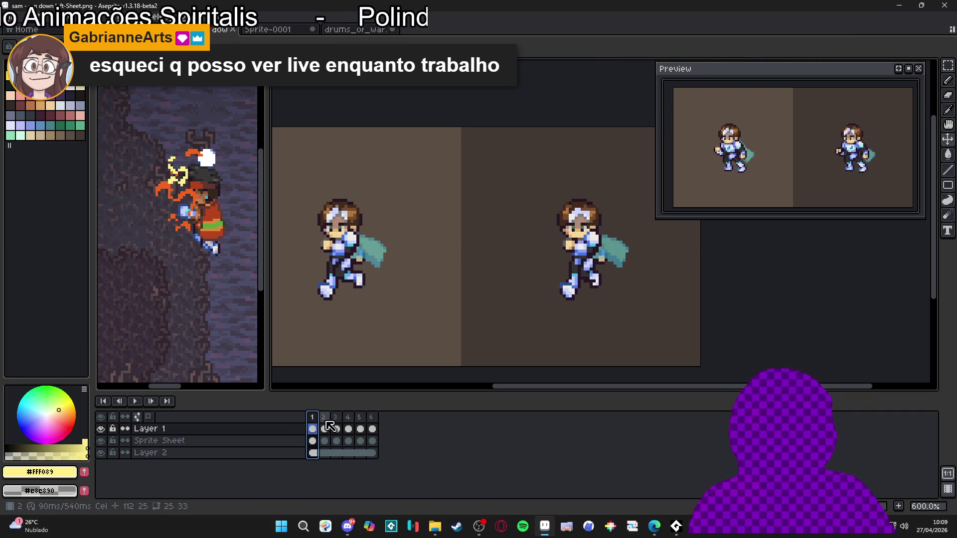
Reposition the zoomed view, recheck frames 3–6, and return to frame 1.
drag(519, 303, 478, 297)
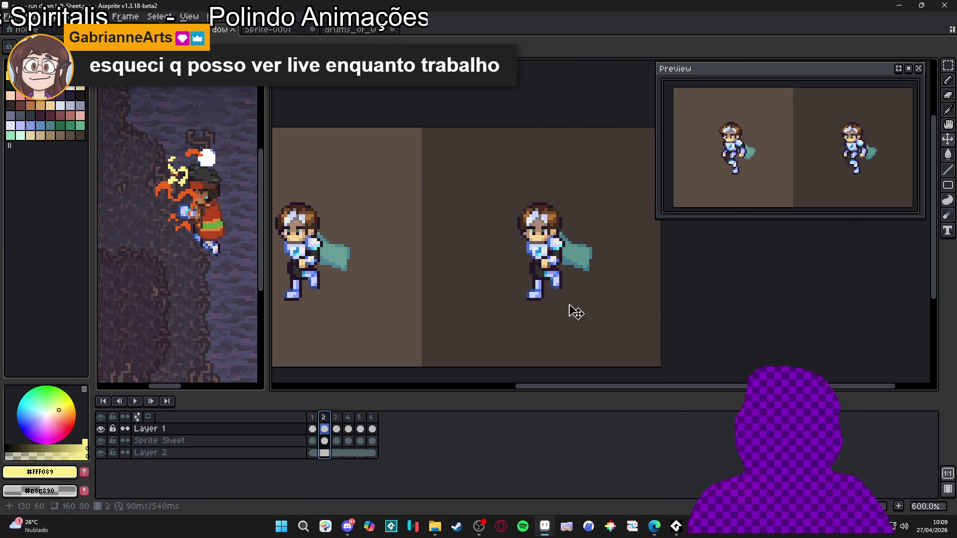
drag(517, 271, 524, 270)
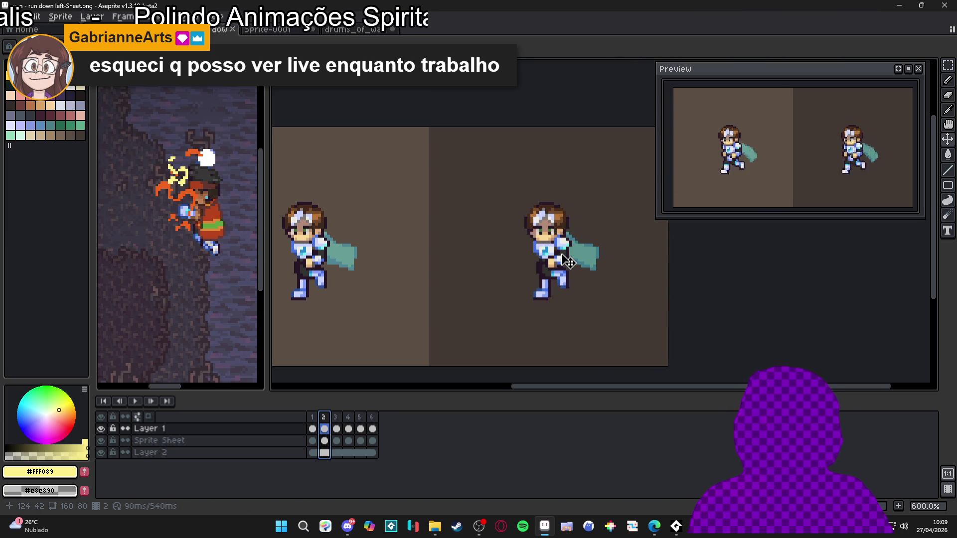
scroll(564, 259, up, 1)
scroll(503, 230, left, 3)
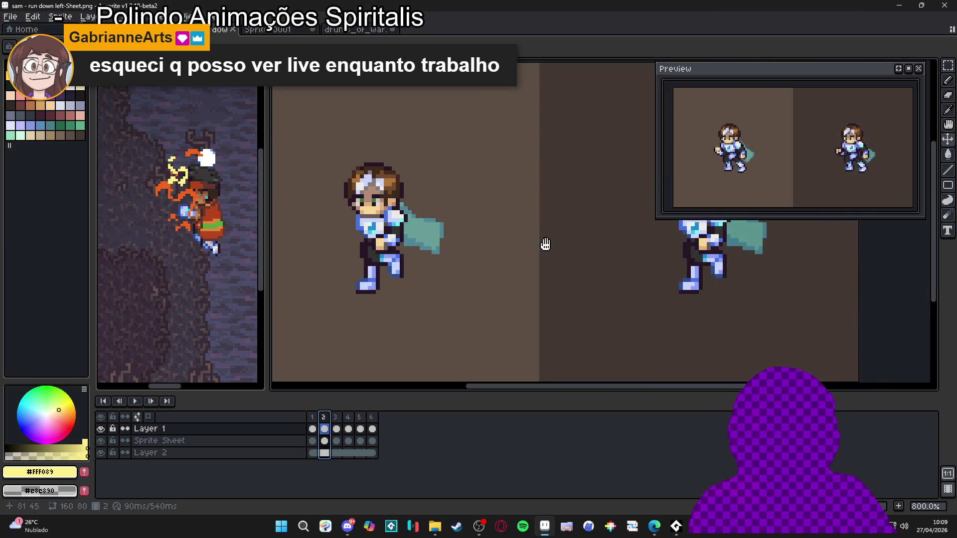
click(336, 429)
click(349, 429)
click(361, 429)
click(372, 428)
click(312, 429)
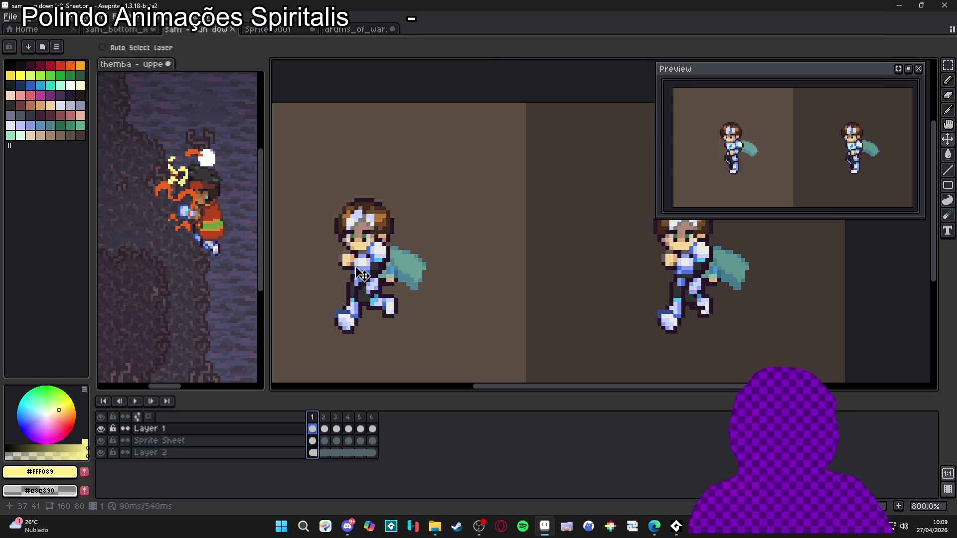
key(Right)
key(Right)
key(Right)
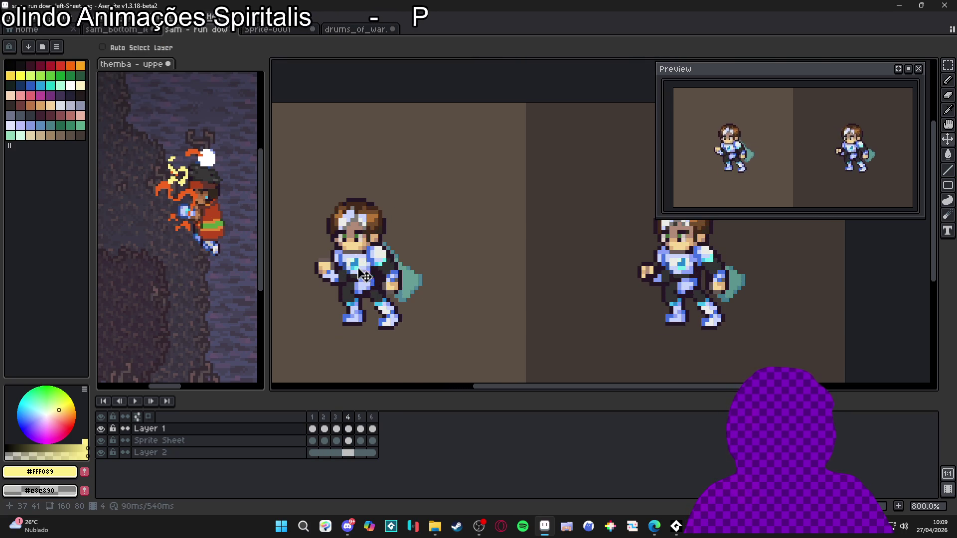
drag(597, 269, 489, 268)
scroll(545, 260, up, 2)
click(312, 429)
click(325, 429)
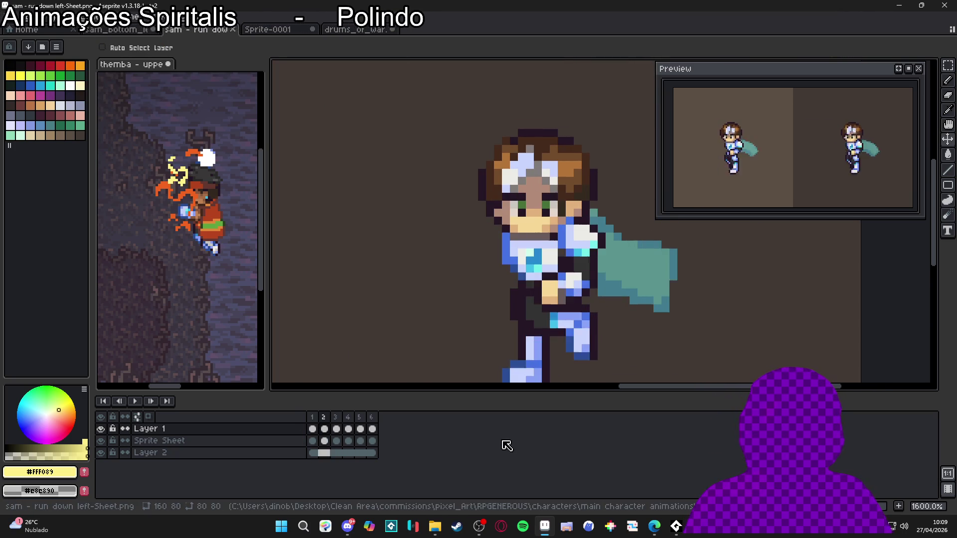
key(Right)
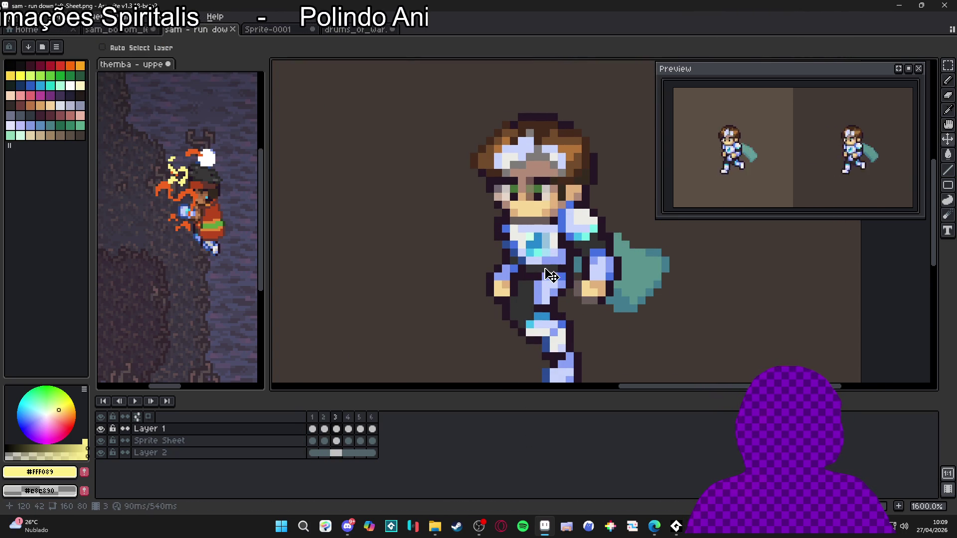
key(Right)
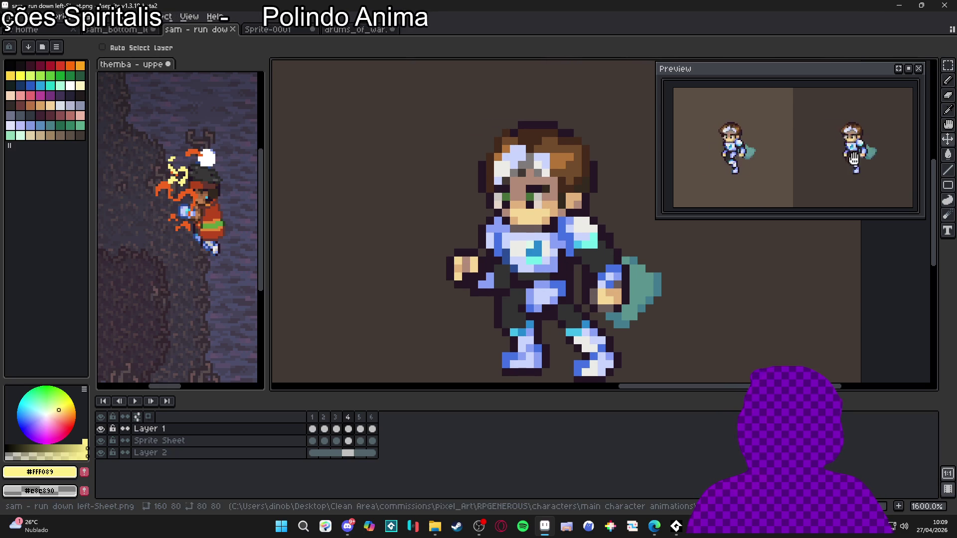
scroll(872, 161, up, 1)
scroll(843, 169, down, 1)
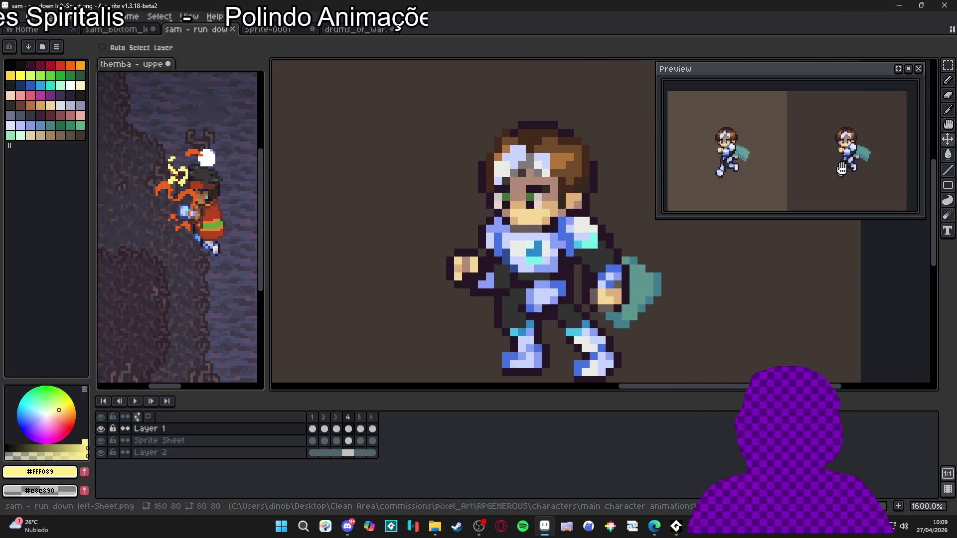
scroll(521, 255, down, 3)
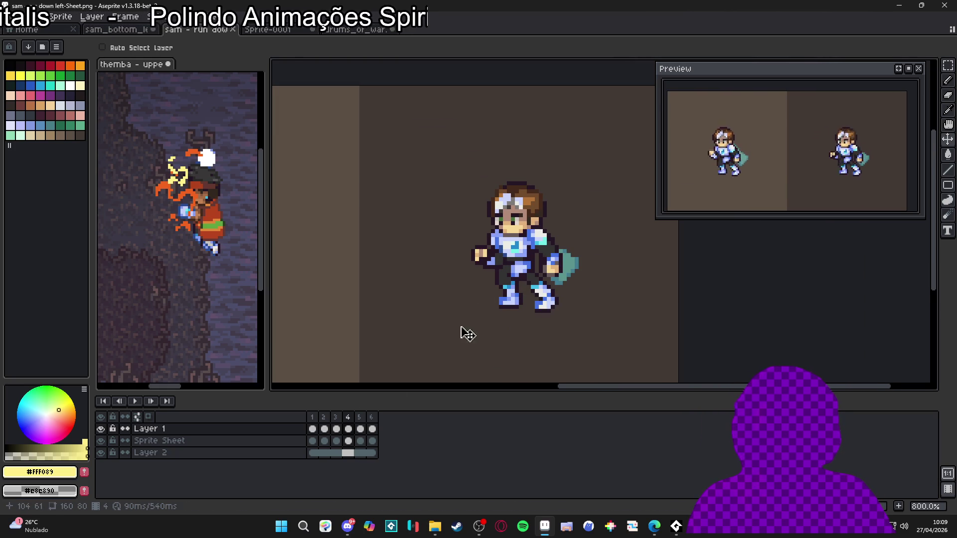
key(Right)
key(Left)
key(Left)
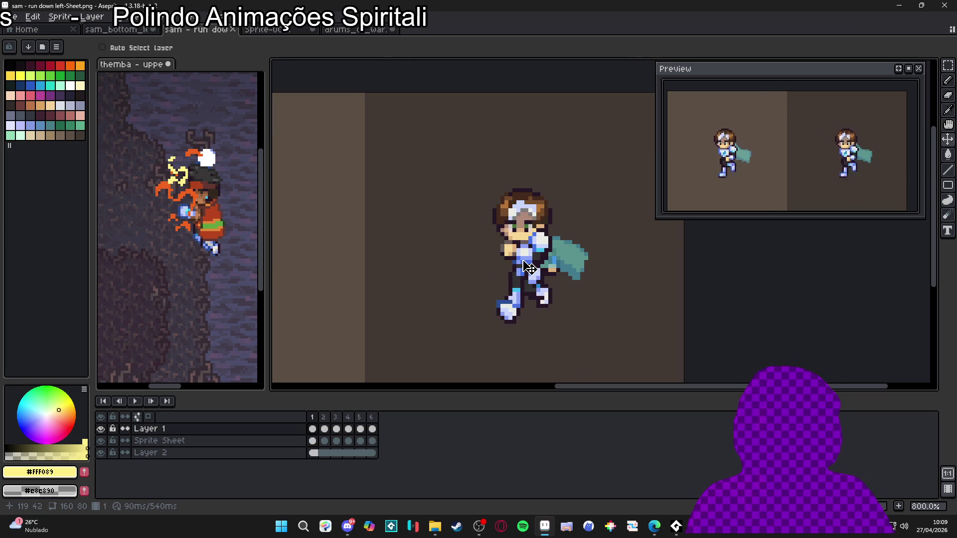
key(Left)
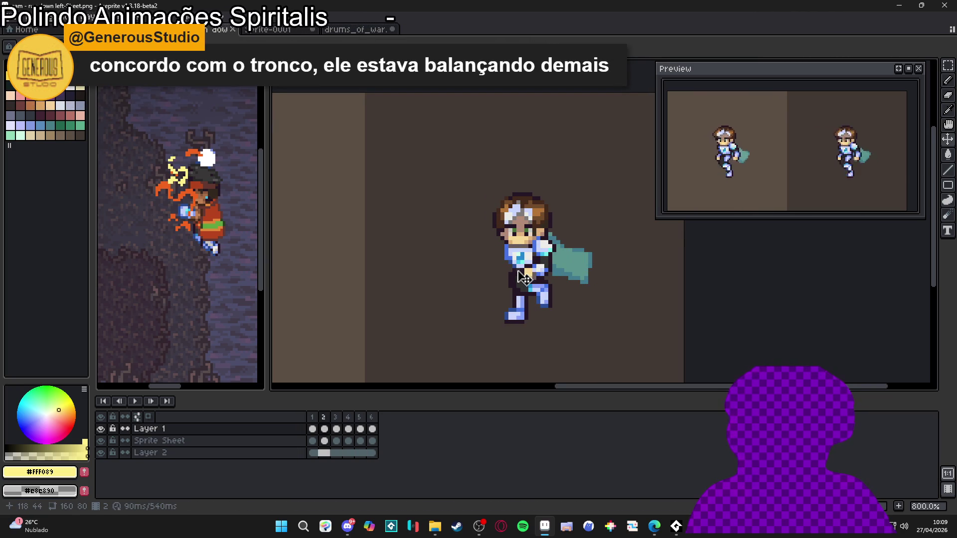
scroll(522, 278, down, 2)
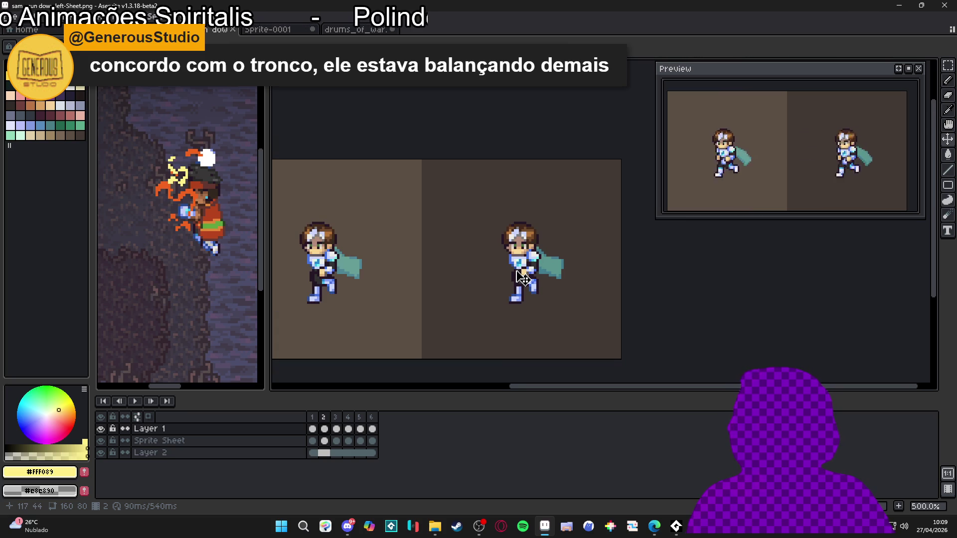
drag(415, 293, 418, 294)
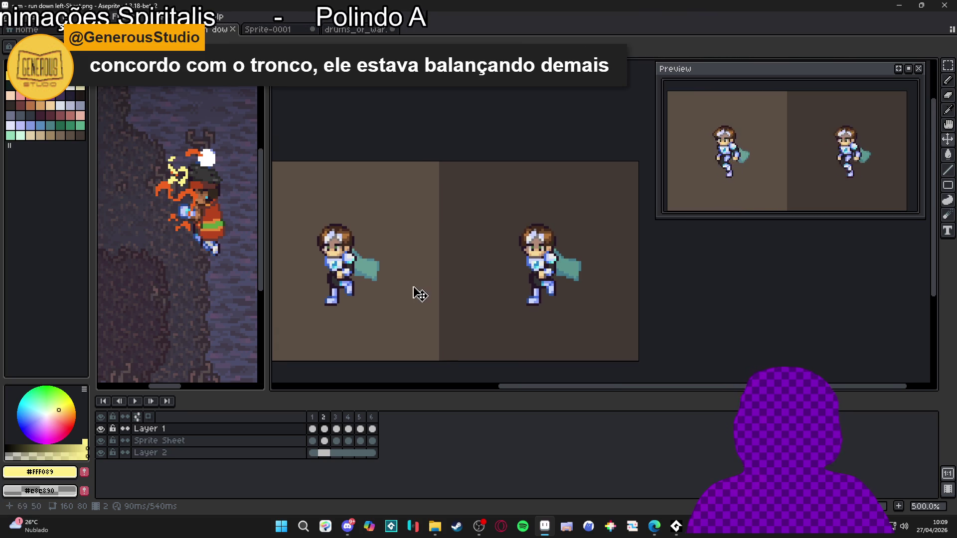
drag(468, 274, 468, 274)
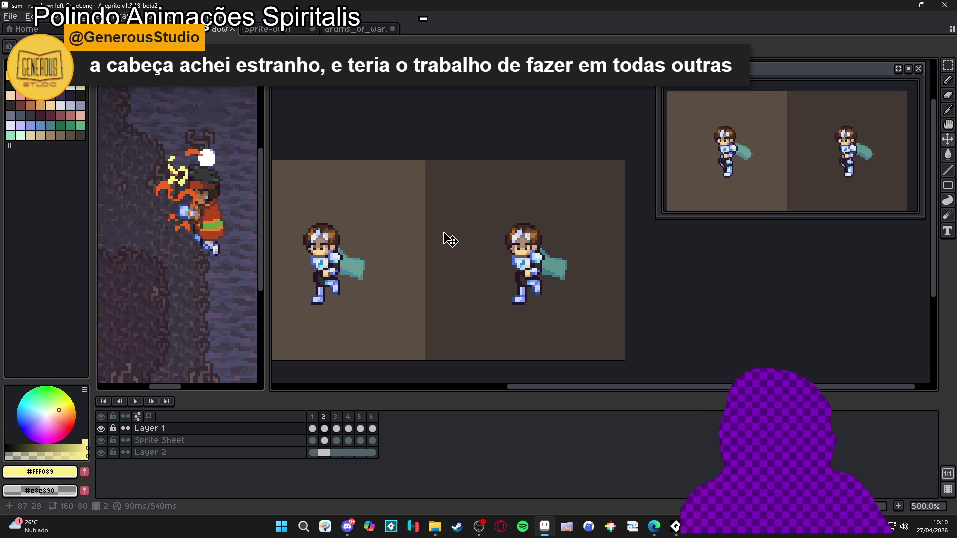
click(324, 428)
click(337, 429)
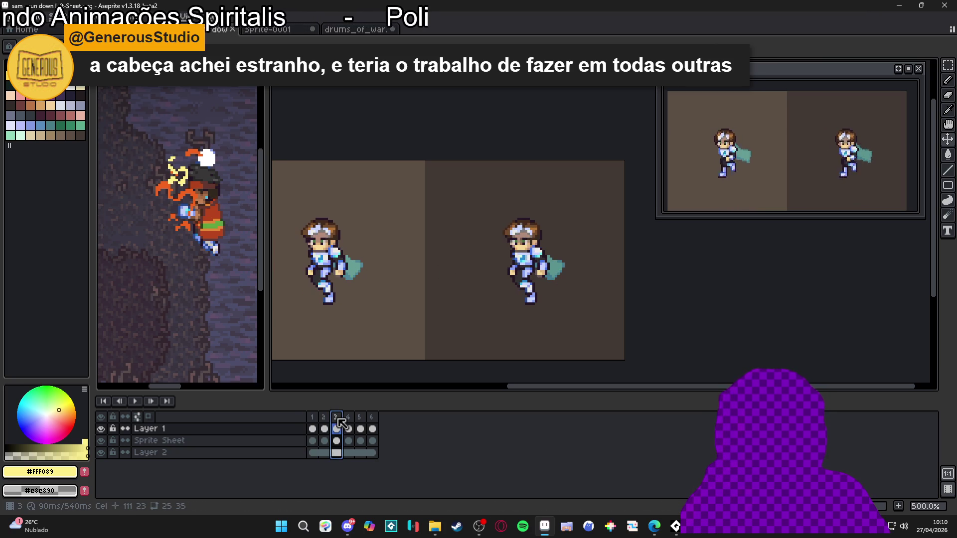
click(349, 429)
click(360, 428)
click(372, 428)
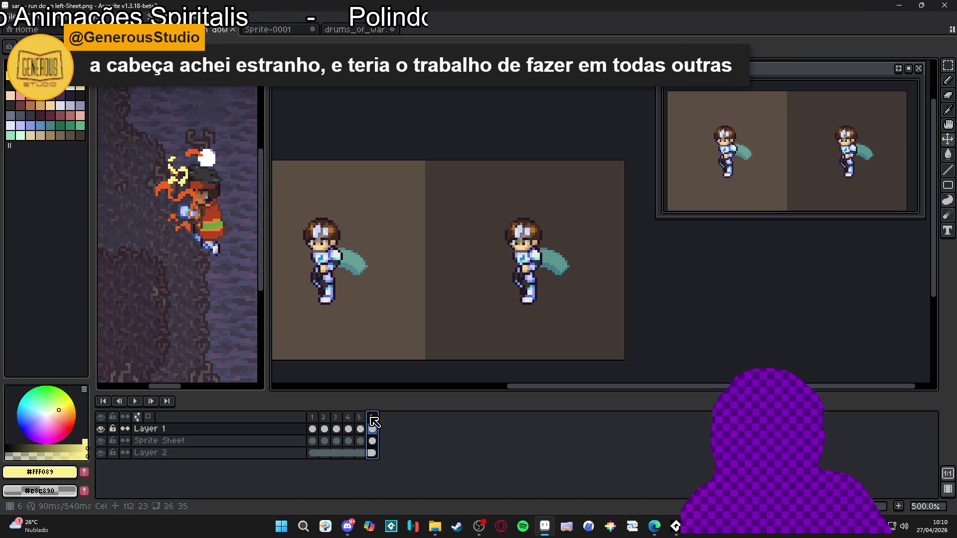
click(312, 417)
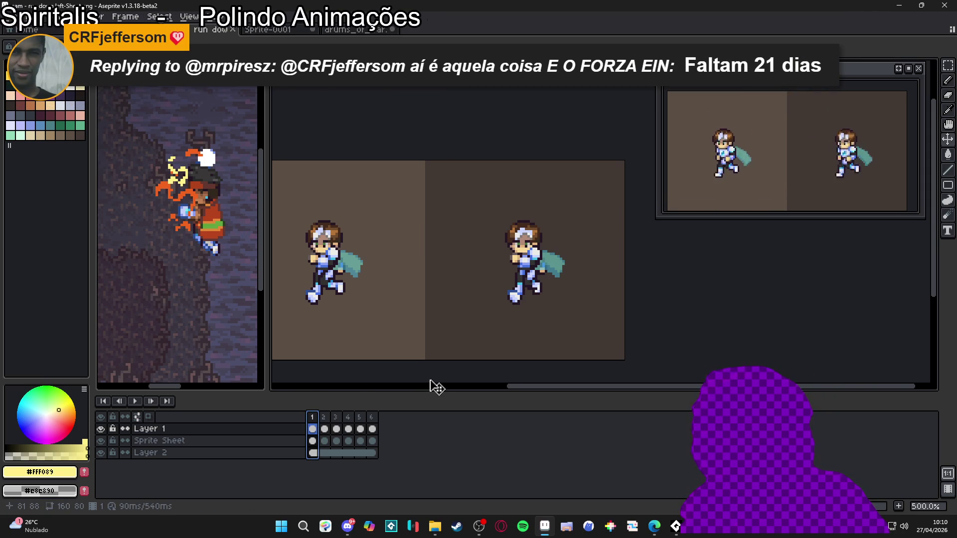
key(ctrl)
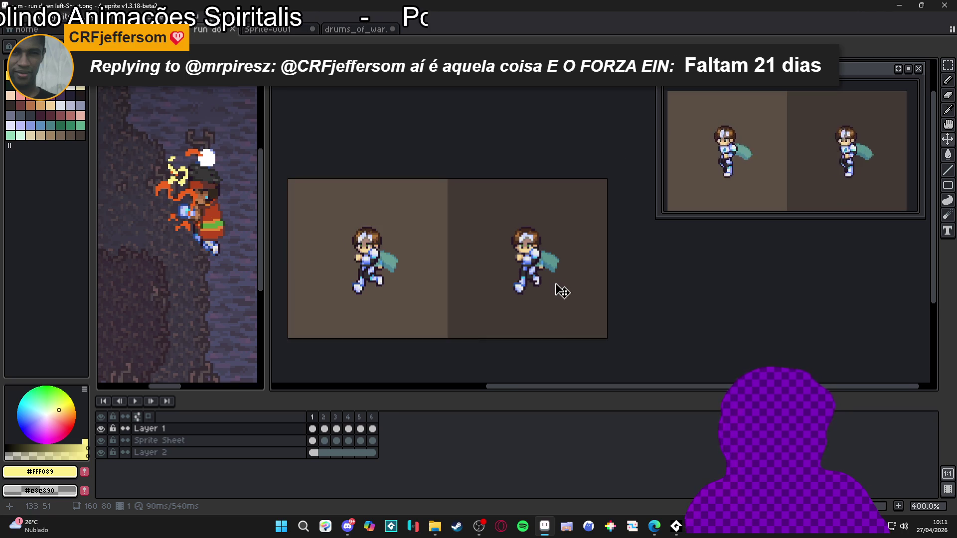
scroll(554, 271, down, 1)
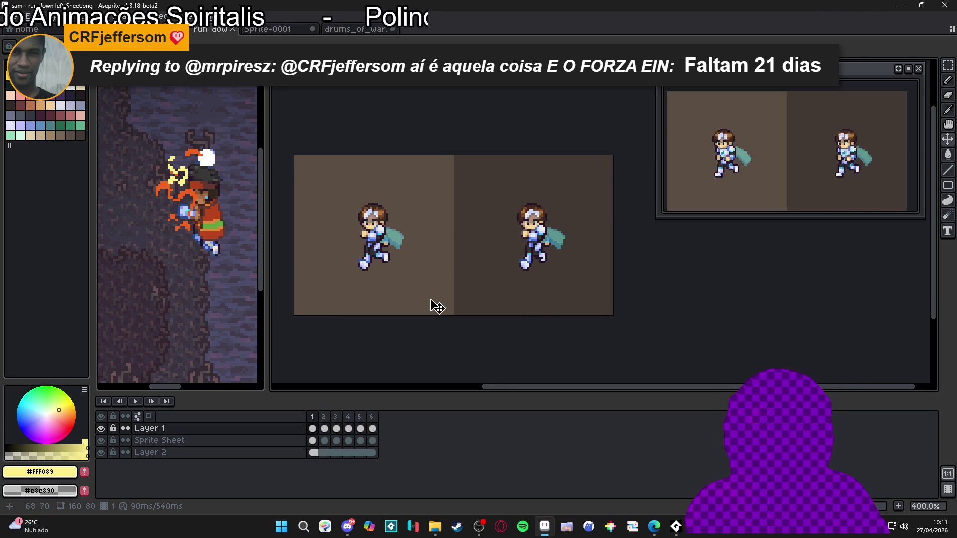
click(324, 420)
click(337, 420)
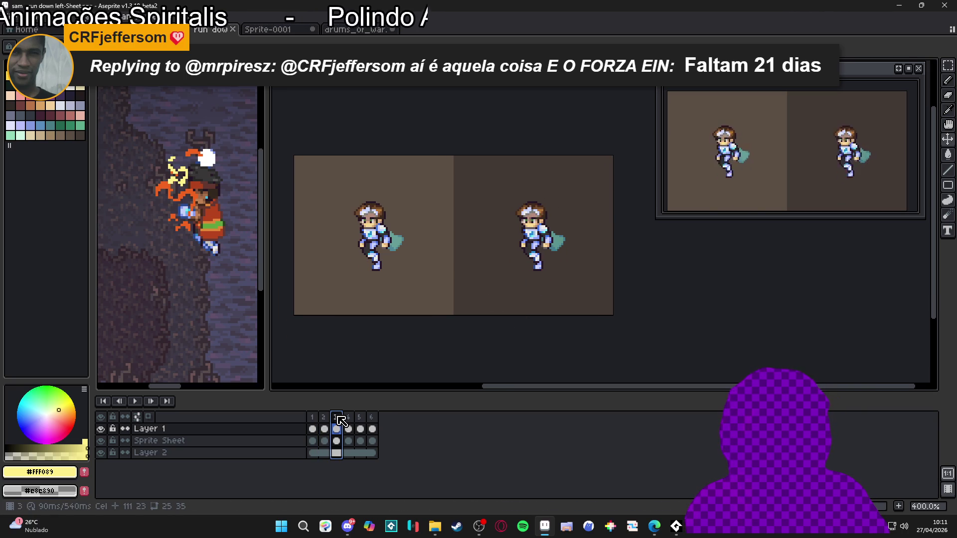
click(349, 421)
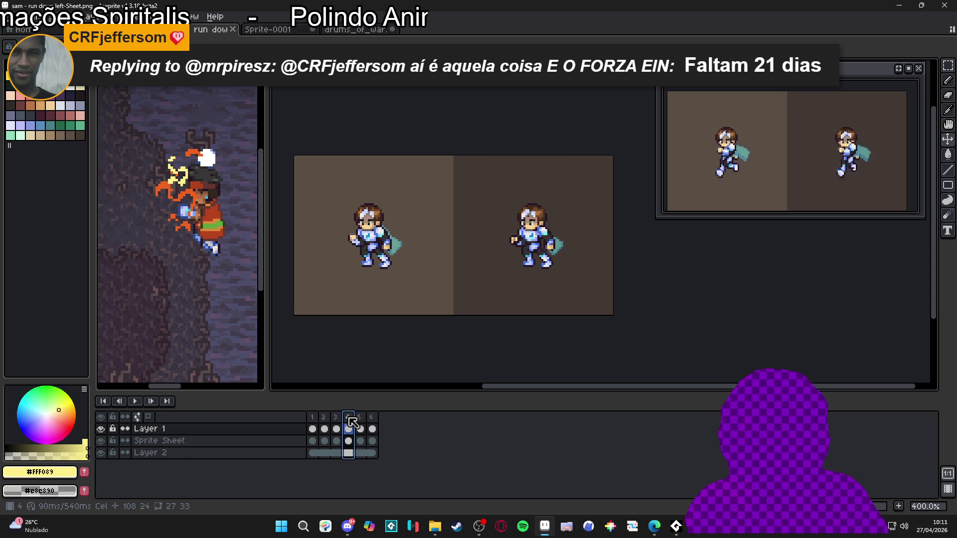
click(314, 421)
click(372, 423)
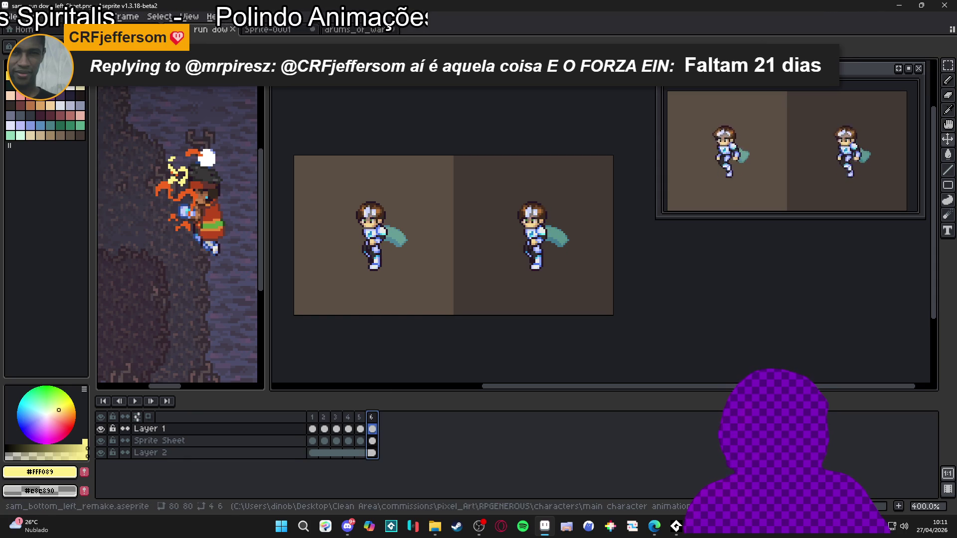
On sam_bottom_left_remake, undo seven edits, restoring the Sprite Sheet layer and removing the pencil strokes.
key(ctrl+shift+Tab)
key(ctrl+shift+Tab)
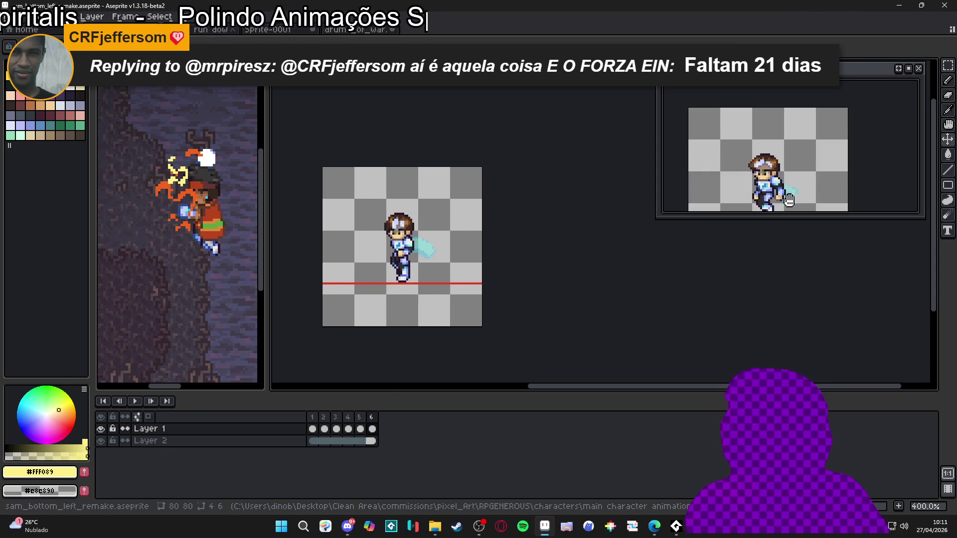
key(ctrl+shift+Tab)
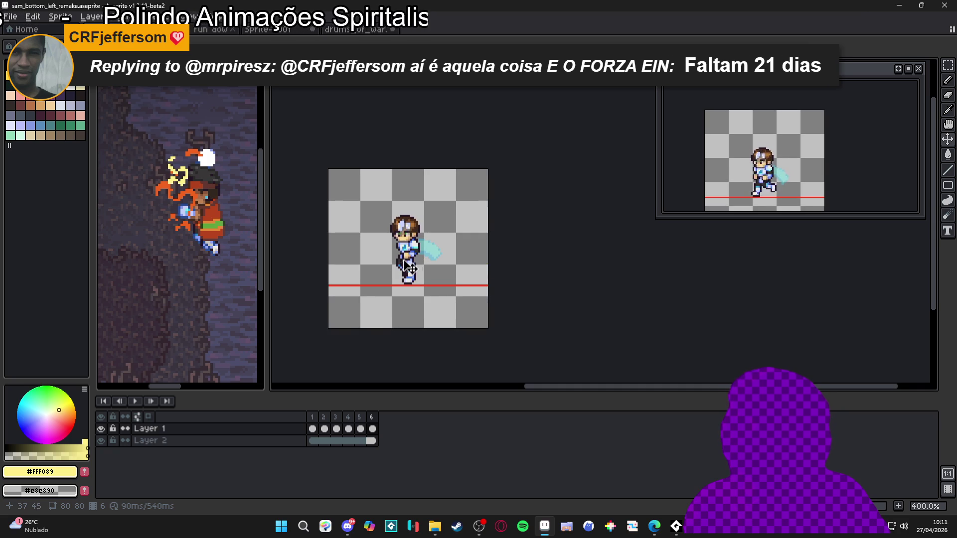
key(ctrl+shift+Tab)
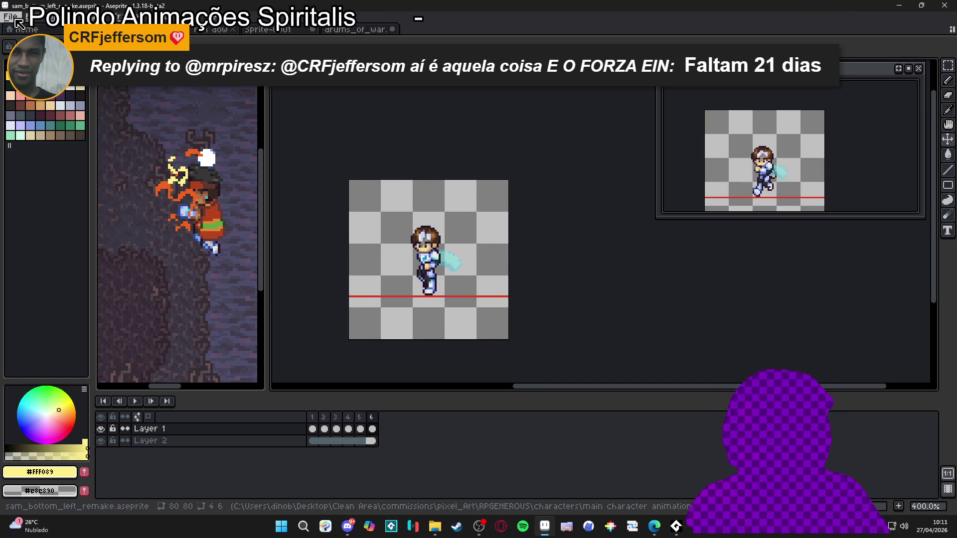
key(ctrl+z)
key(ctrl+z)
key(ctrl+z)
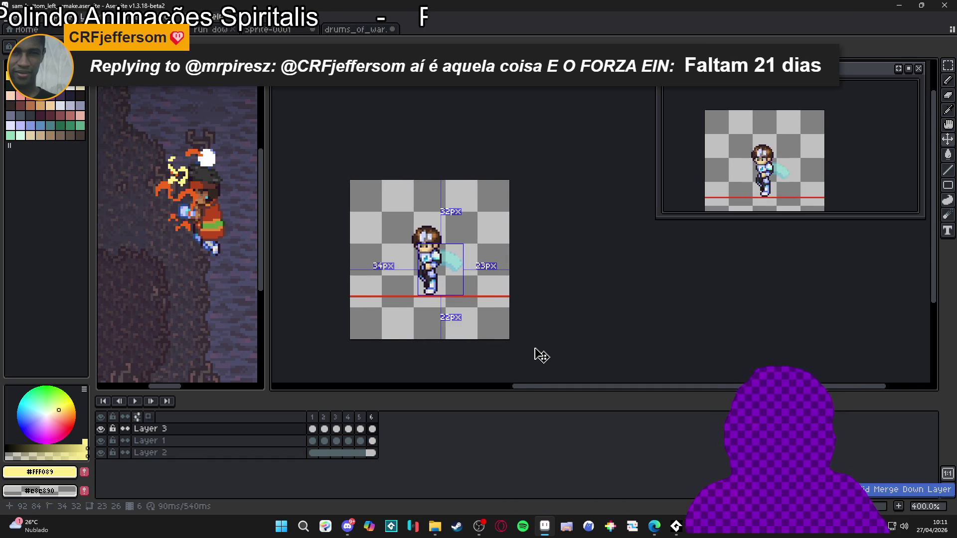
key(ctrl+z)
key(ctrl+z)
key(ctrl+z)
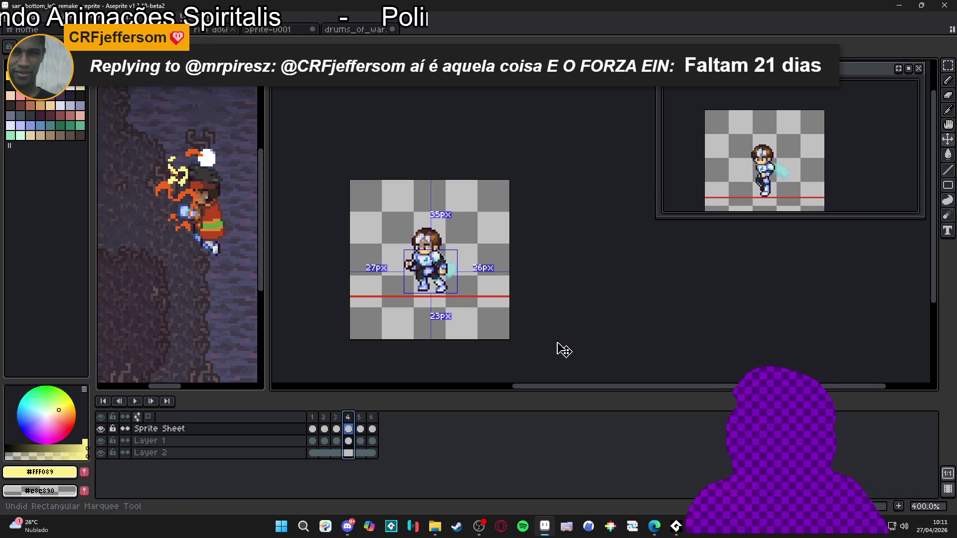
key(ctrl+z)
key(ctrl+z)
key(ctrl+z)
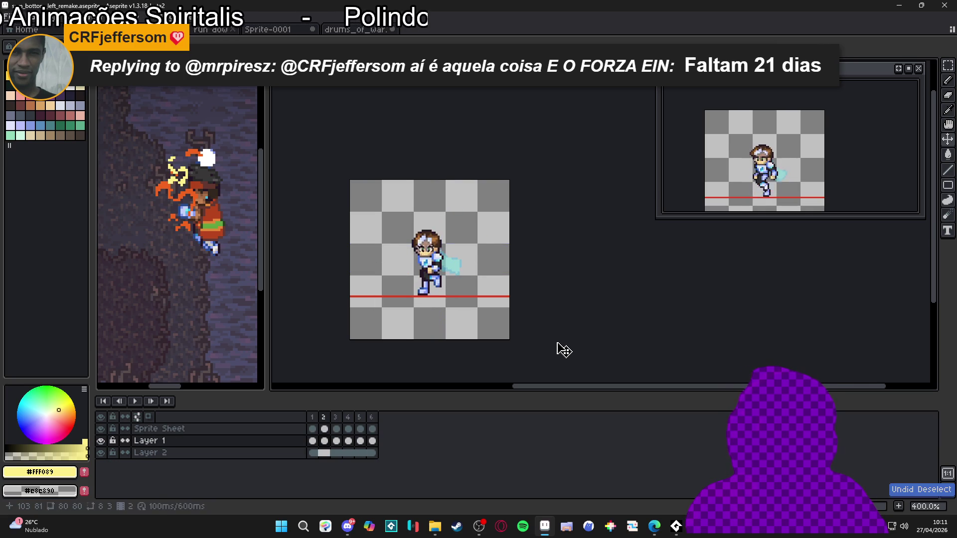
key(ctrl+z)
key(ctrl+z)
key(ctrl+z)
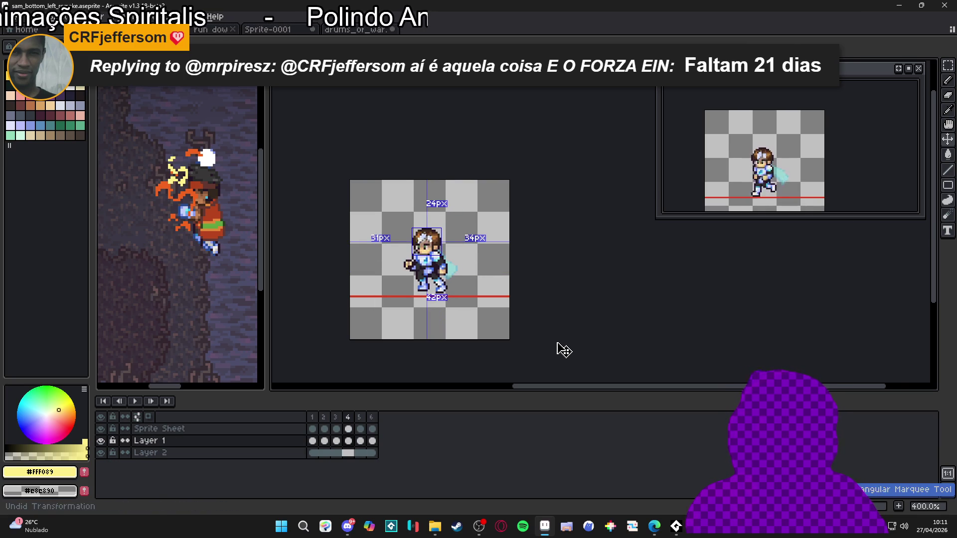
key(ctrl+z)
key(ctrl+z)
key(ctrl+z)
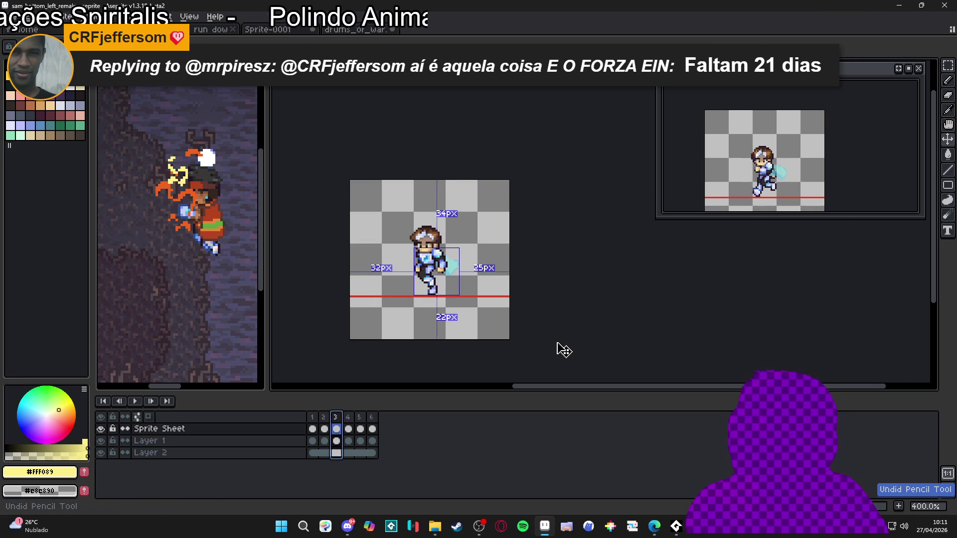
key(ctrl+z)
key(ctrl+z)
key(ctrl+z)
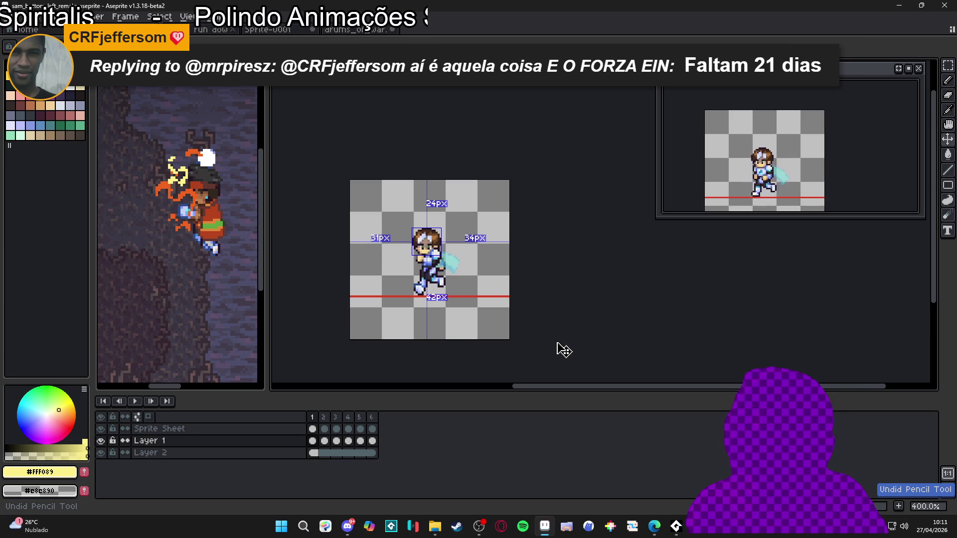
key(ctrl+z)
key(ctrl+z)
key(ctrl+z)
key(ctrl+z)
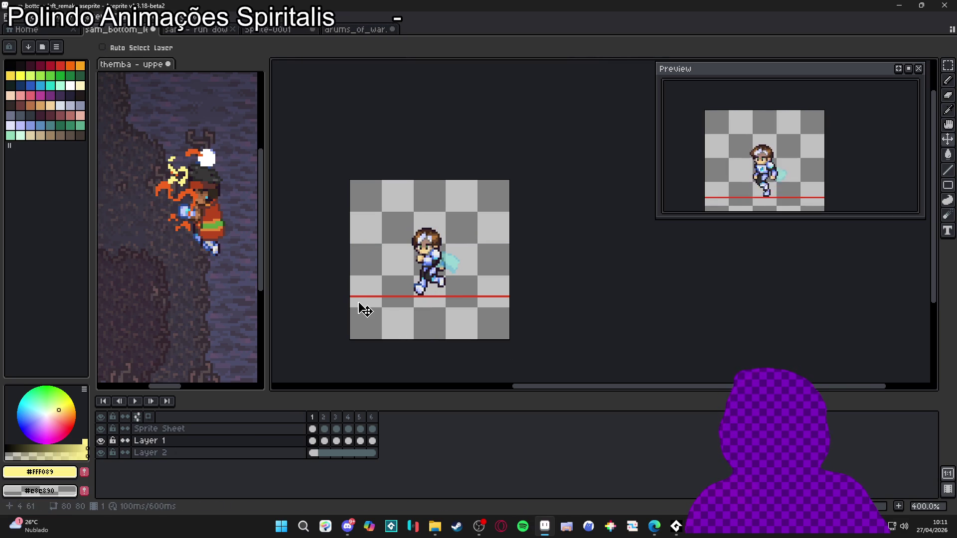
Switch over to the sam run-down-left sprite sheet.
scroll(398, 260, up, 1)
scroll(433, 257, up, 1)
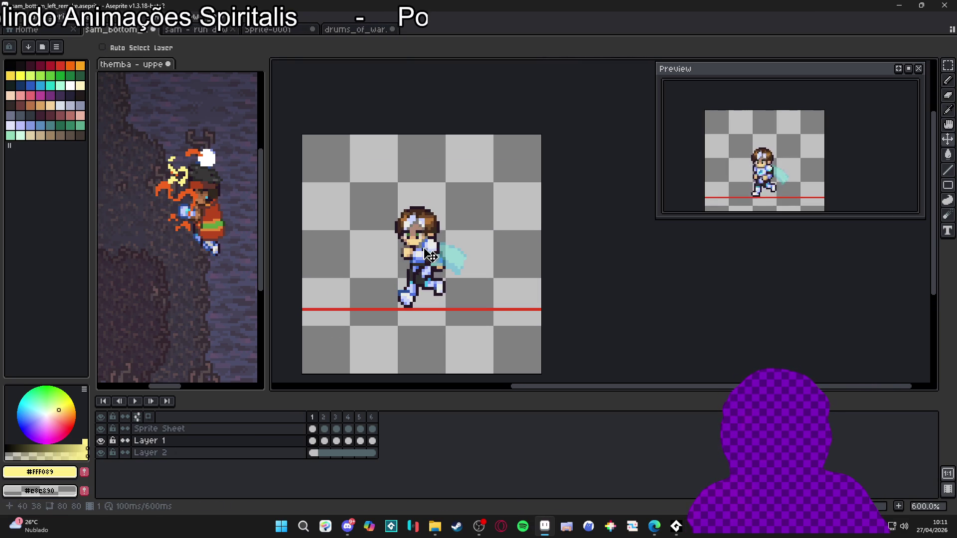
scroll(782, 183, up, 2)
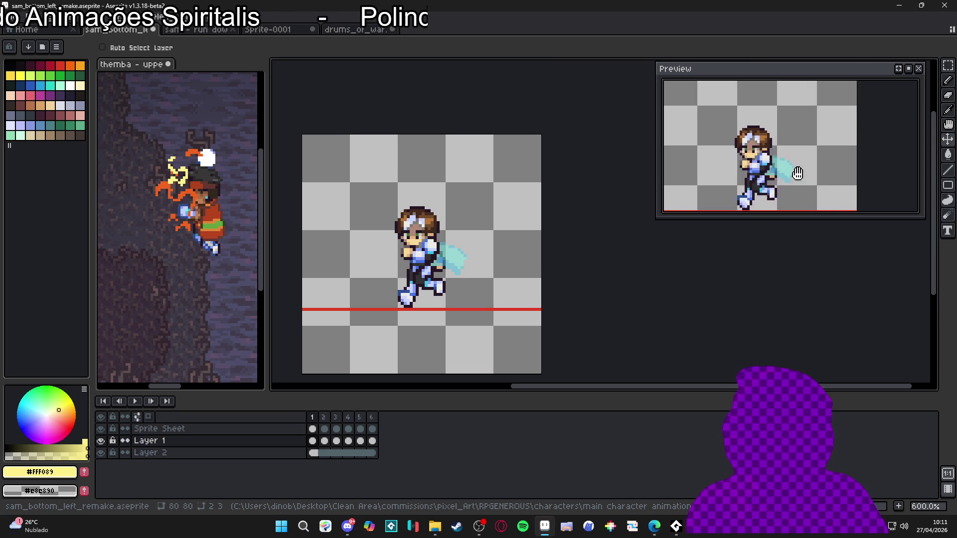
scroll(786, 193, down, 2)
scroll(478, 242, down, 1)
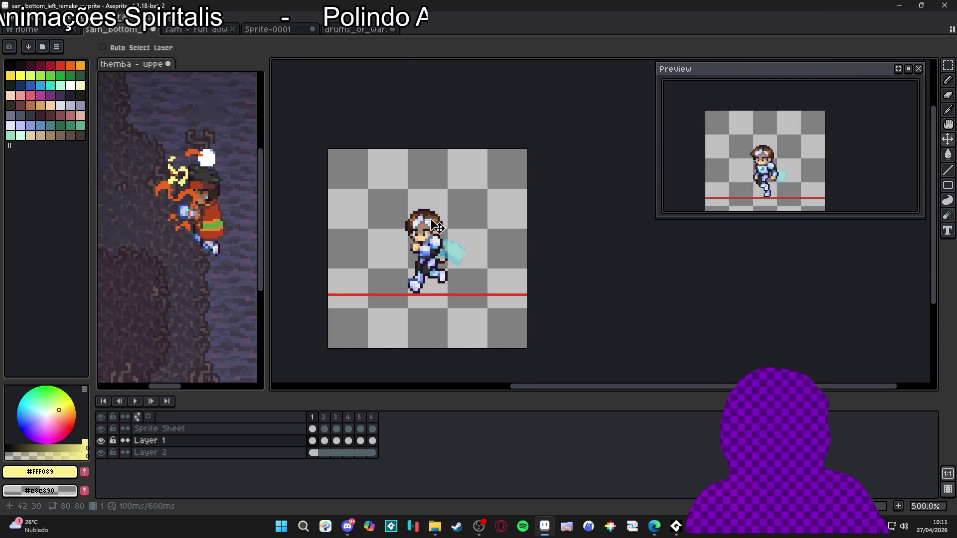
click(177, 31)
key(ctrl)
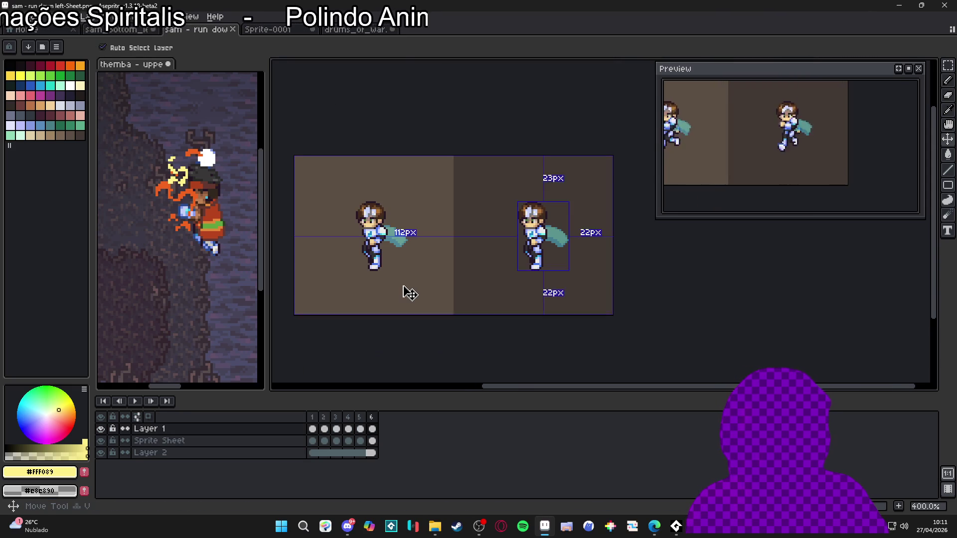
Pick the sheet's brown #5a4c44 and add a new layer above Layer 2 in the remake.
key(b)
alt+click(396, 306)
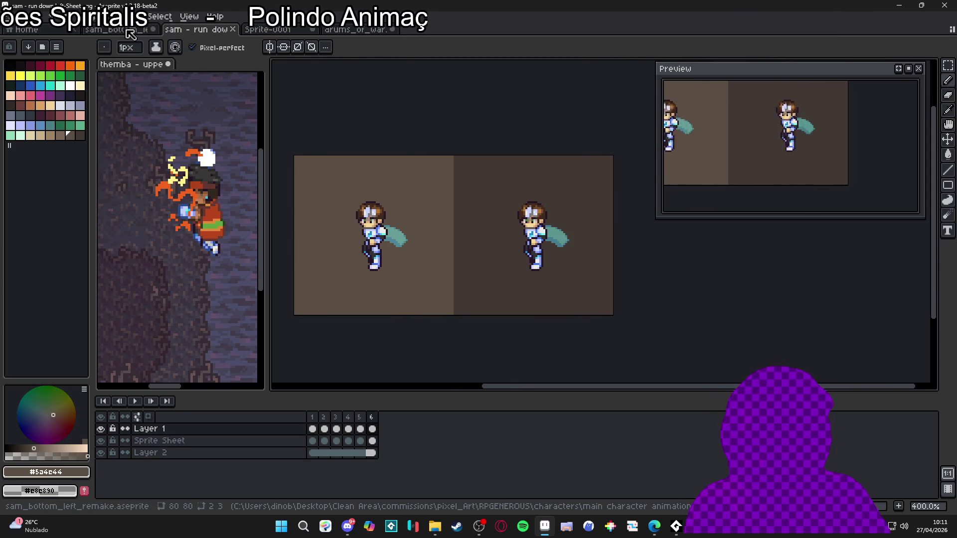
click(117, 30)
click(292, 454)
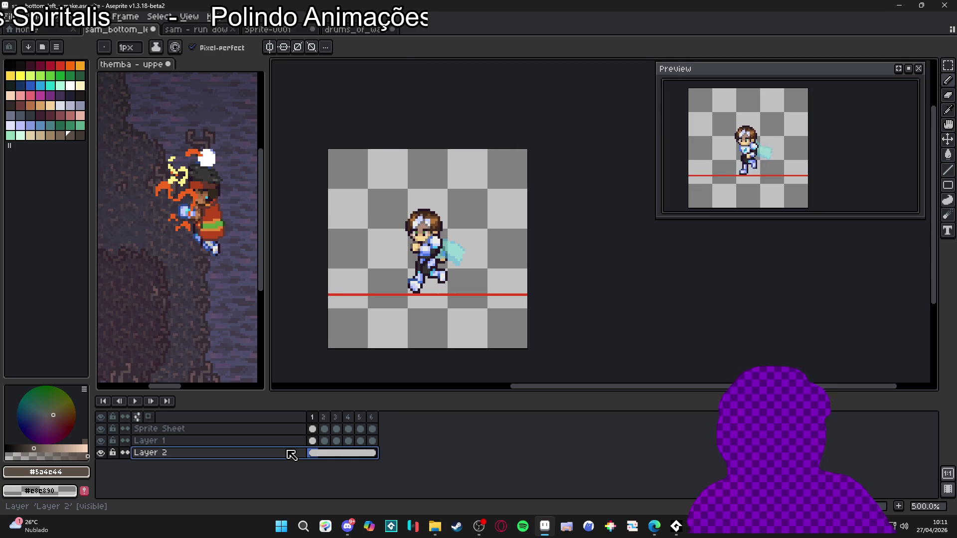
key(shift+n)
Move Layer 3 below Layer 2, fill it with brown, and link its cels across frames 1–6.
key(g)
drag(305, 464, 371, 465)
click(370, 320)
right_click(372, 465)
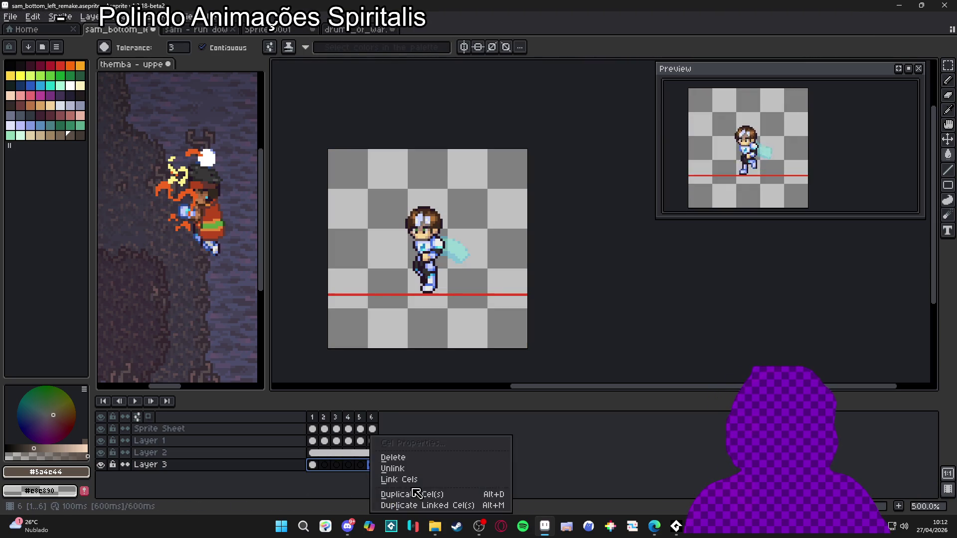
click(418, 480)
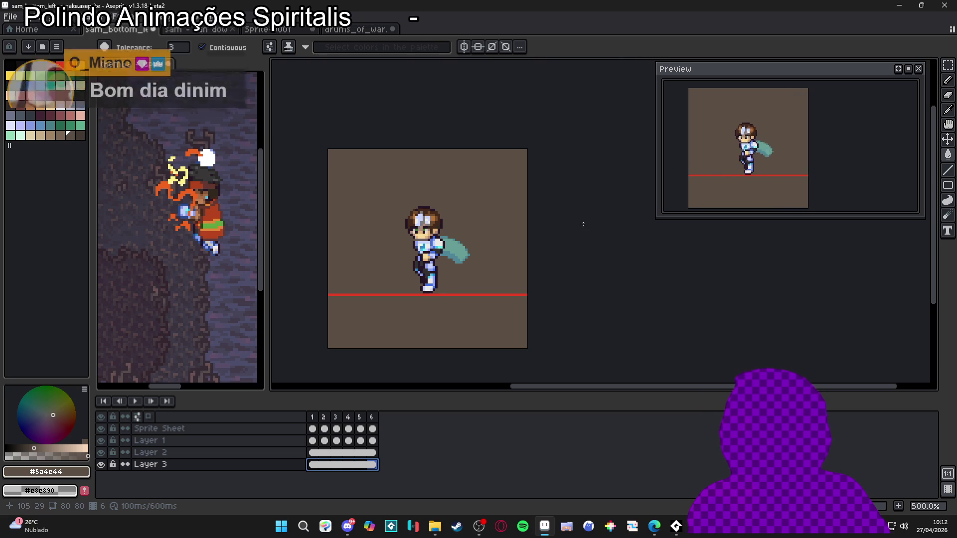
click(135, 401)
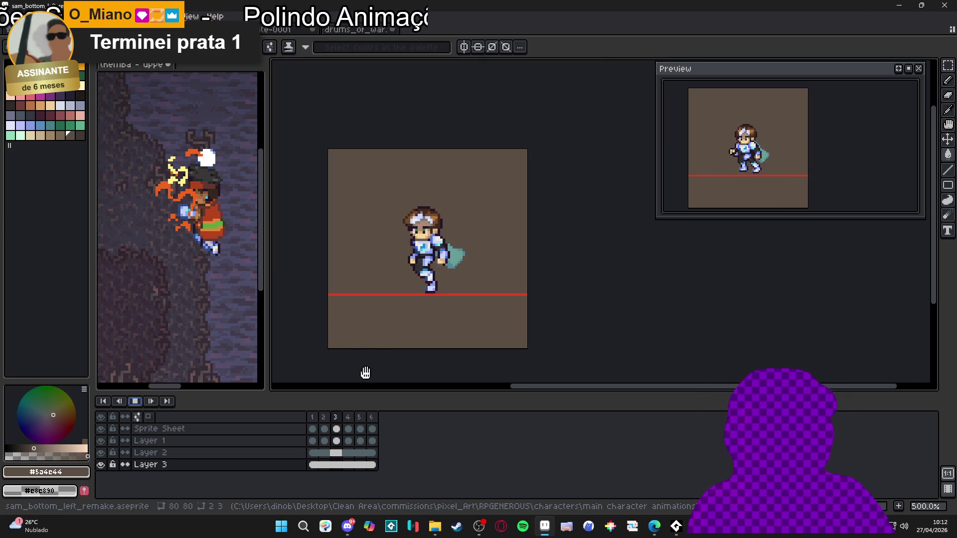
Hide Layer 2's red guide line and the brown background layer, then stop playback.
click(101, 453)
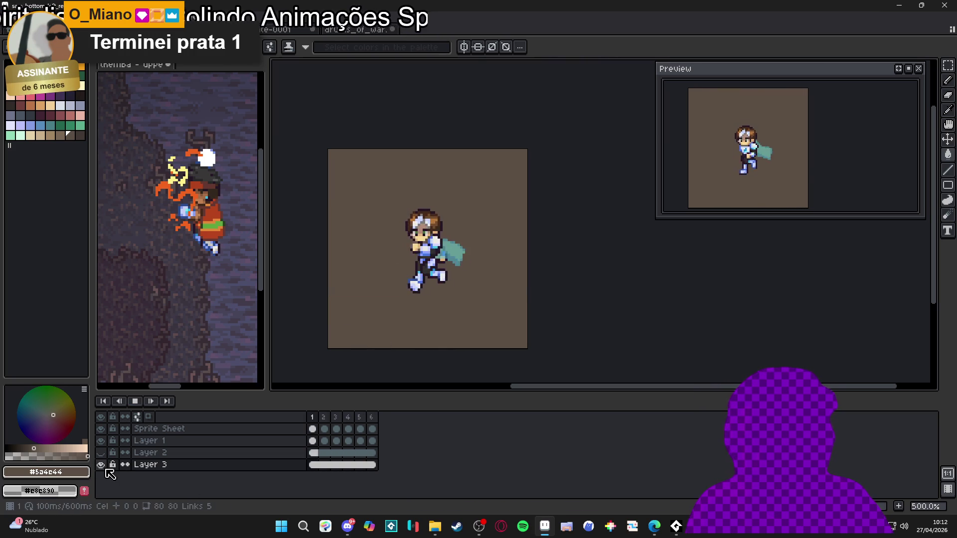
click(102, 465)
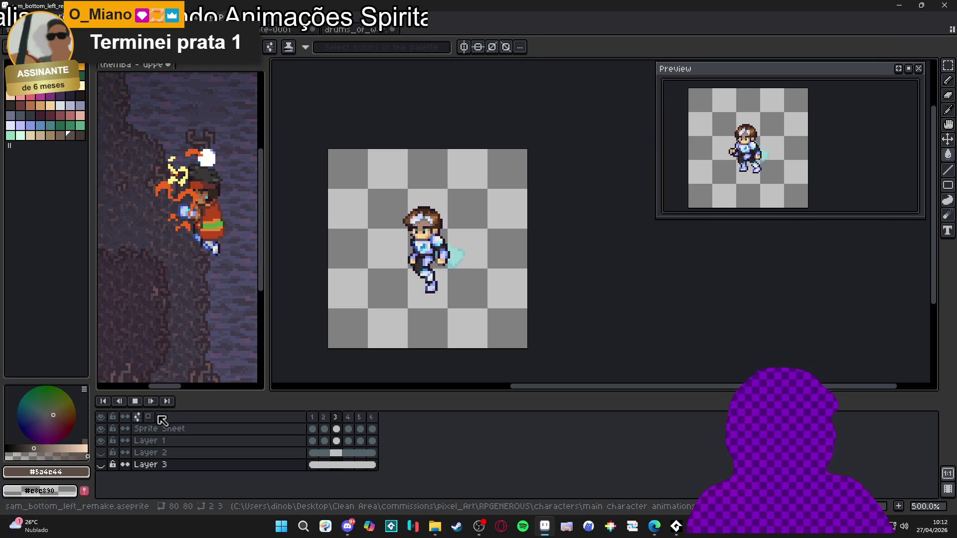
click(136, 403)
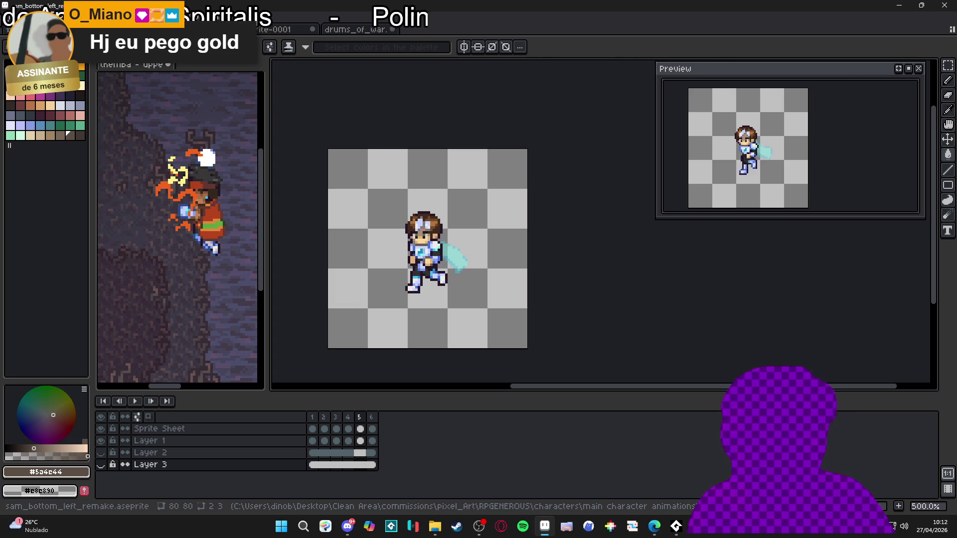
Export the sprite sheet with Output File enabled as sam_bottom_left_remake.png.
key(ctrl+e)
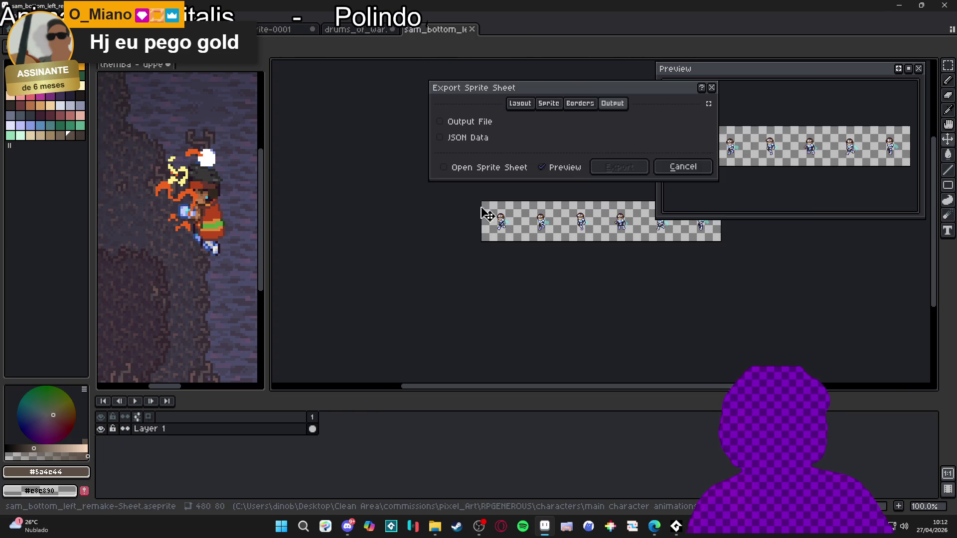
click(481, 123)
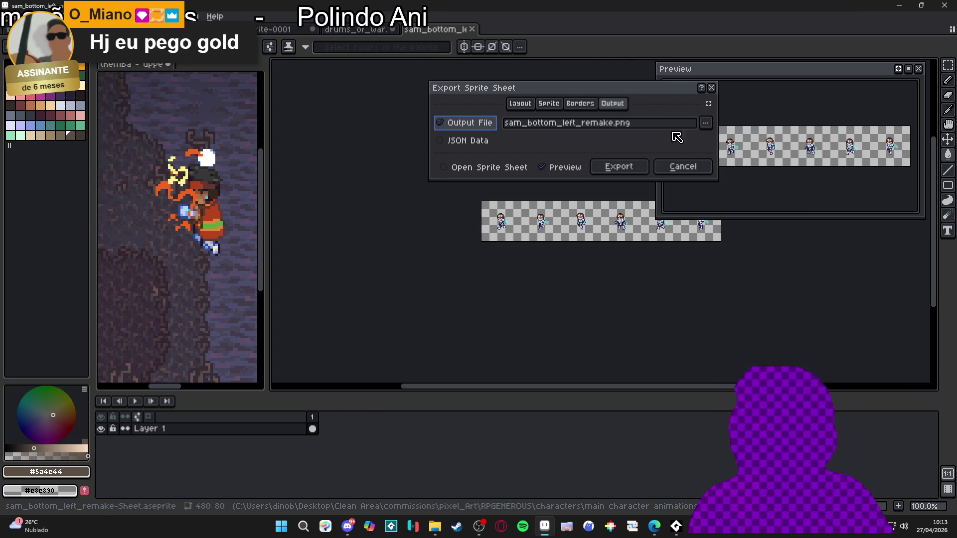
click(620, 167)
click(435, 527)
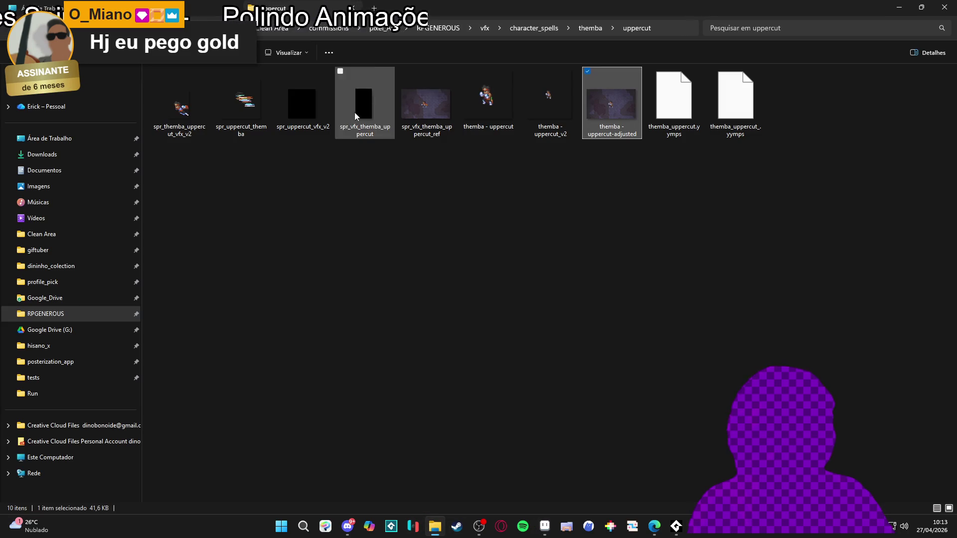
Browse RPGENEROUS > characters > main character animations > Main Animation Deliveries 24-04-26 > Main Characters > Sam.
key(ctrl+shift+Tab)
key(ctrl+shift+Tab)
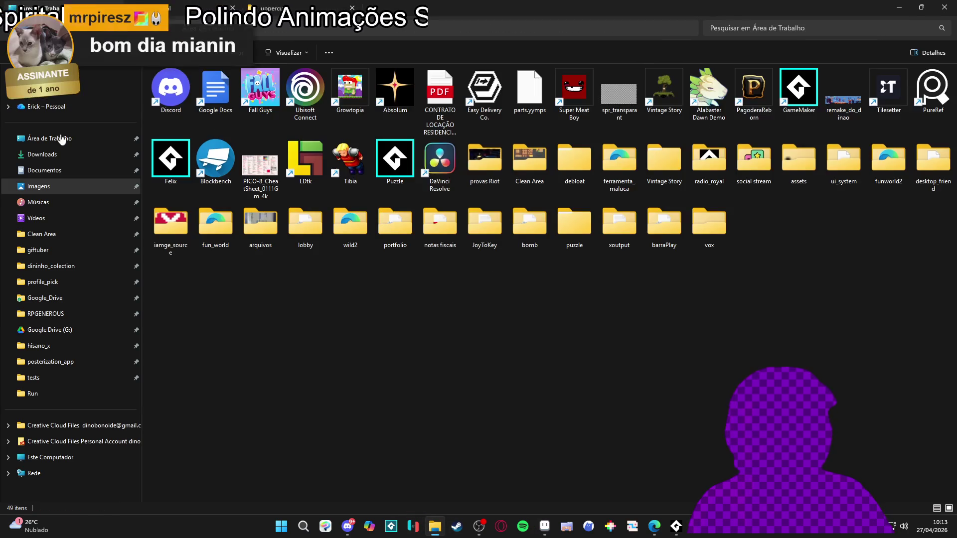
click(45, 314)
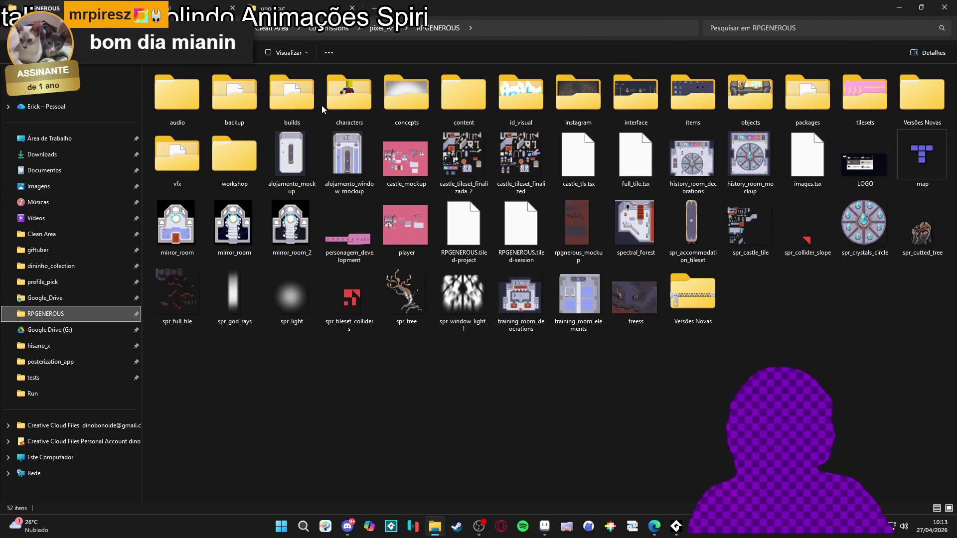
double_click(349, 98)
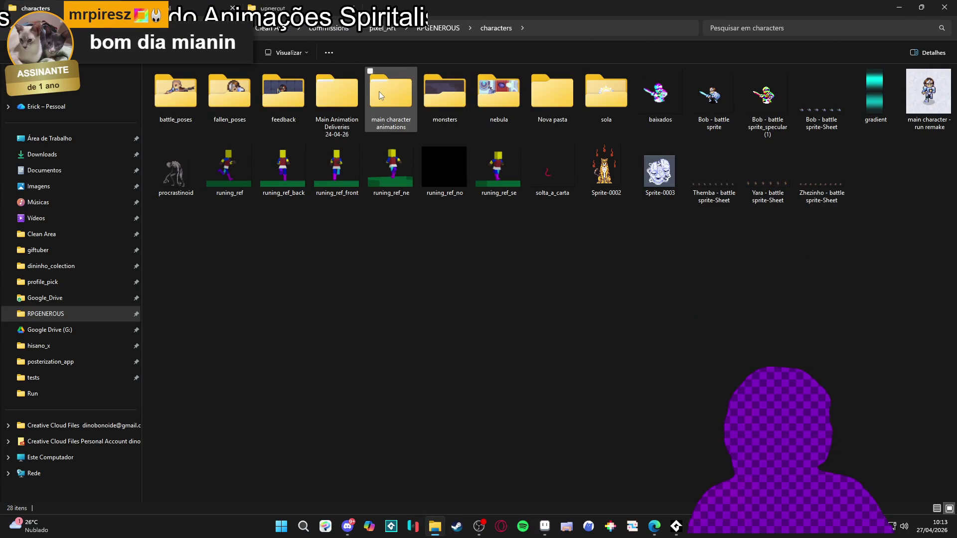
double_click(378, 92)
double_click(218, 118)
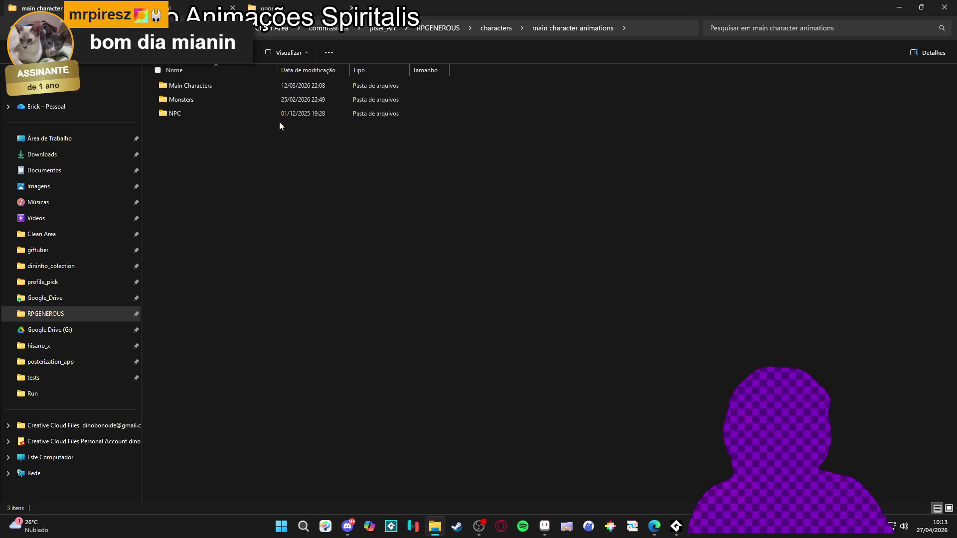
double_click(202, 89)
double_click(202, 89)
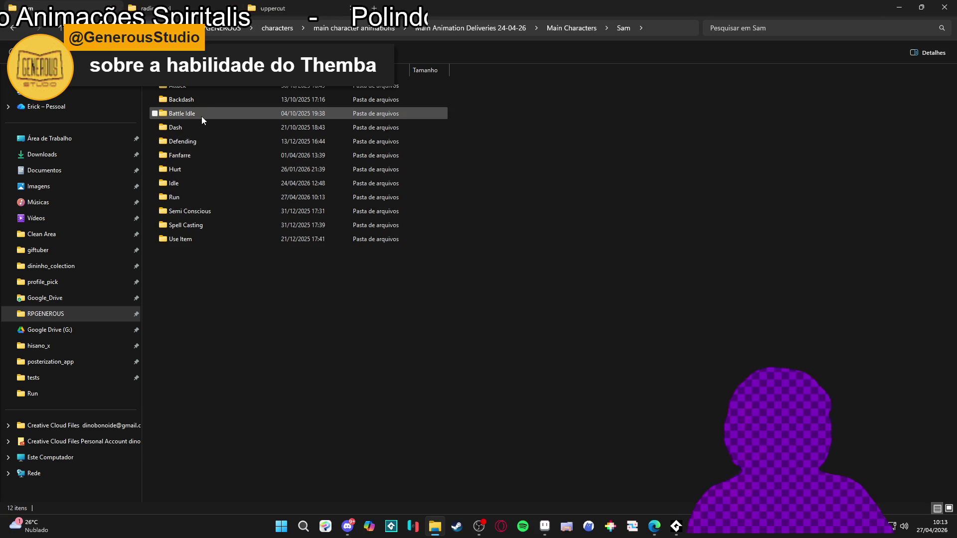
Bring Aseprite back to the front from the taskbar.
mouse_move(201, 115)
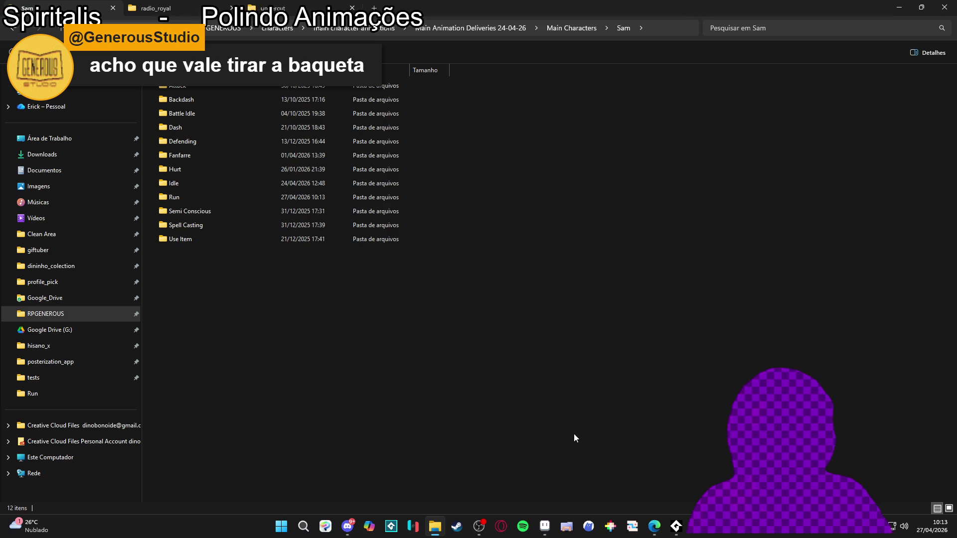
mouse_move(233, 185)
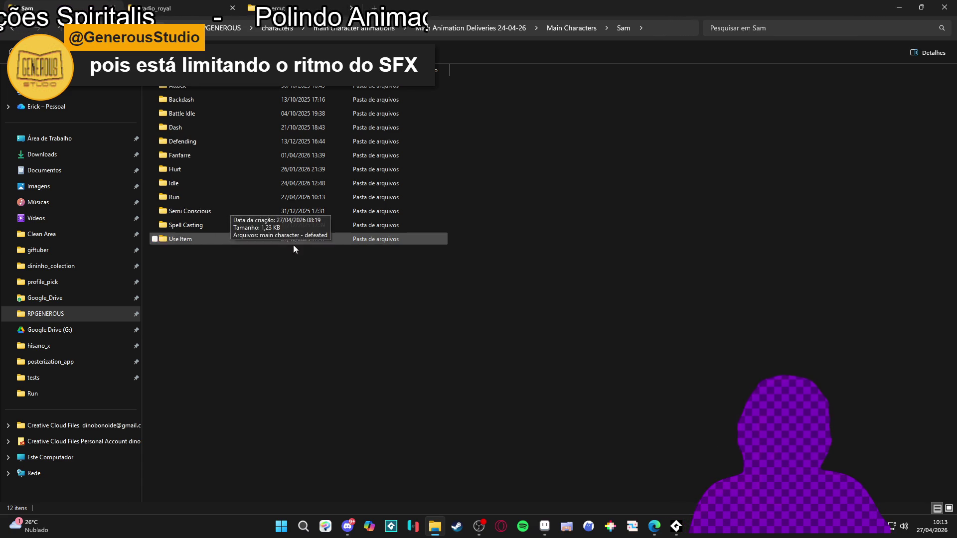
click(545, 527)
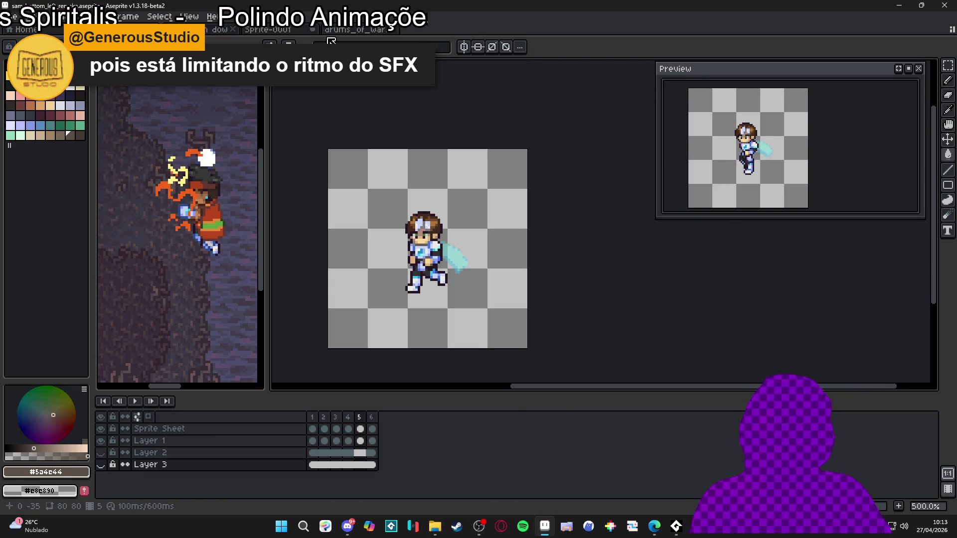
click(319, 29)
click(354, 28)
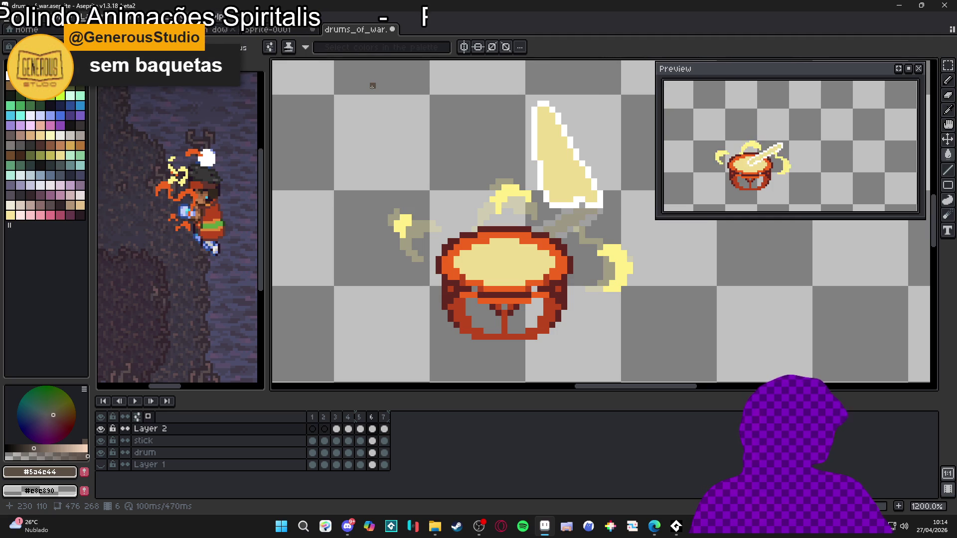
scroll(372, 86, down, 5)
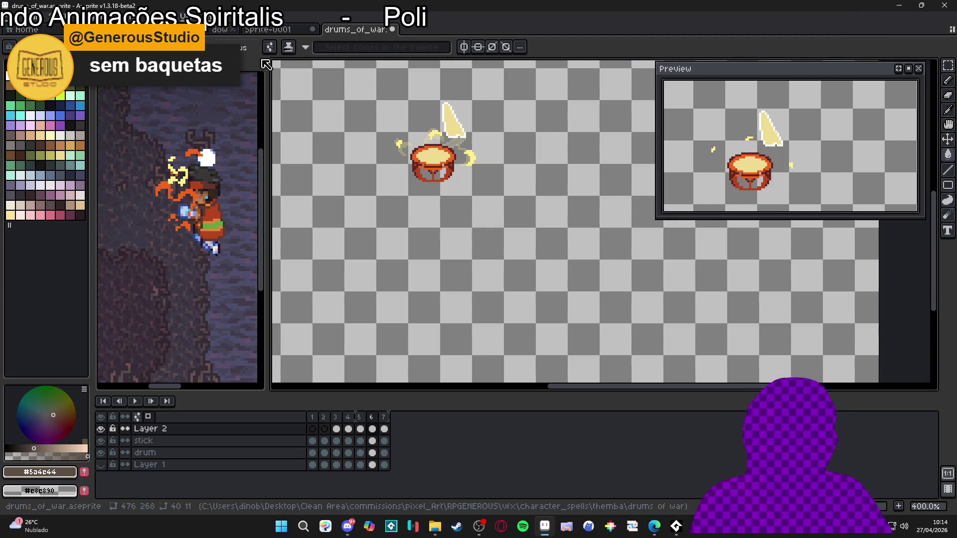
key(ctrl+Tab)
key(ctrl+Tab)
key(ctrl+Tab)
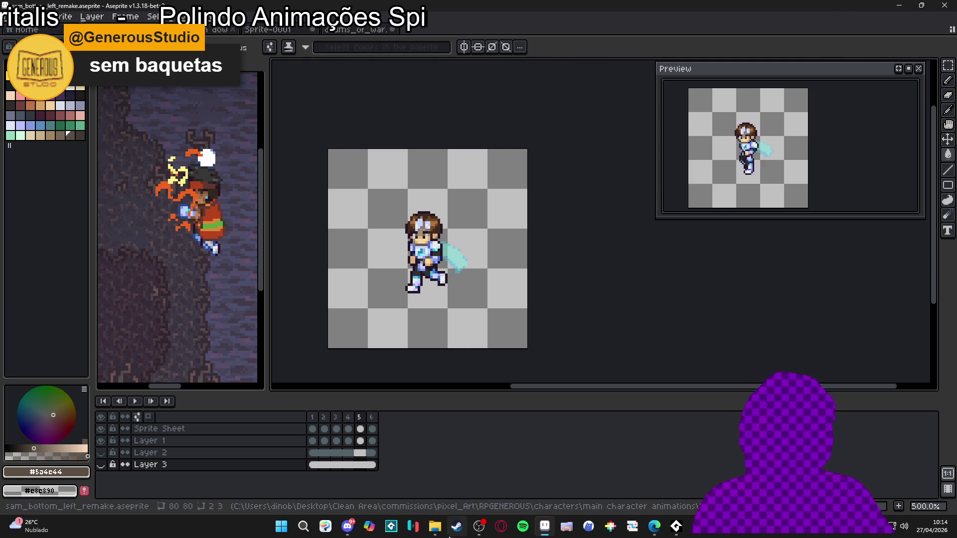
Open sam_bottom_left_remake.png from Sam's Run folder in Aseprite.
click(434, 530)
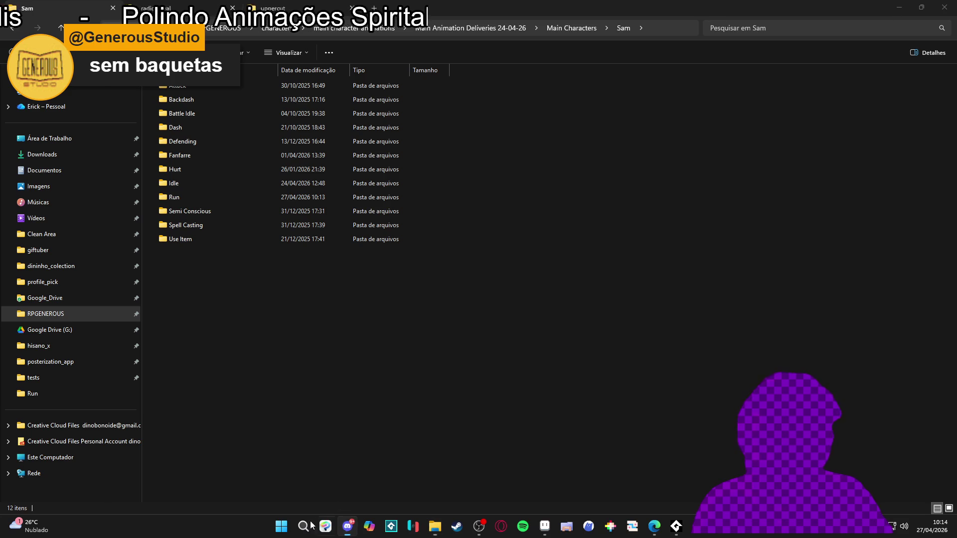
click(434, 526)
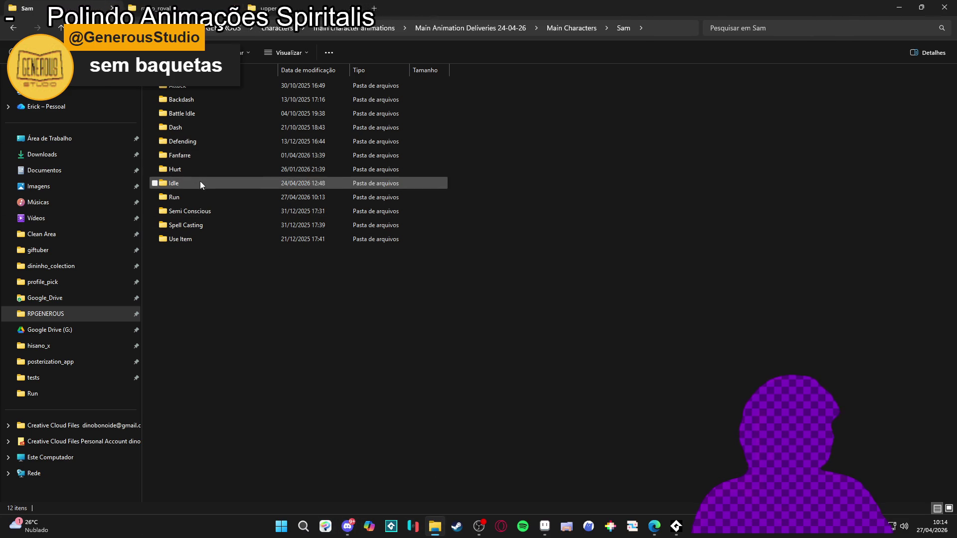
double_click(194, 199)
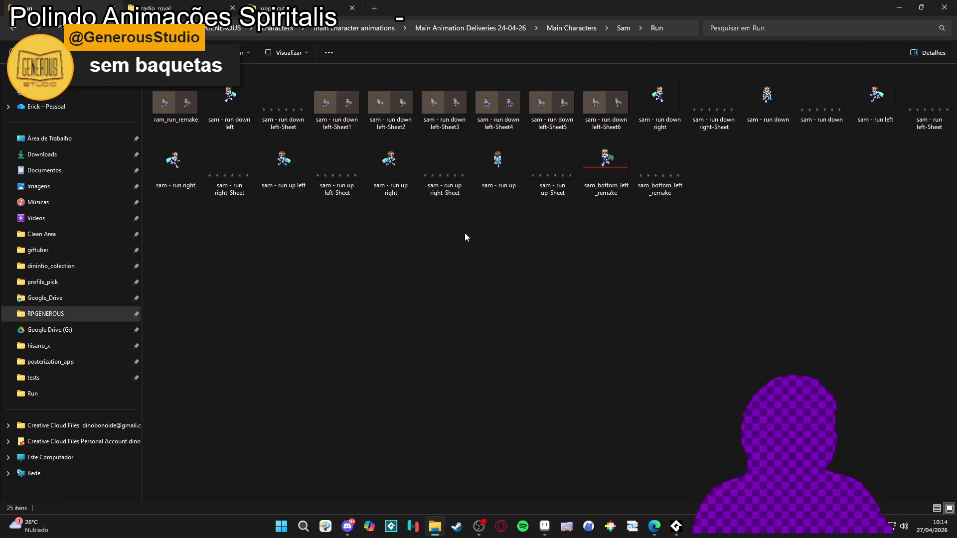
click(279, 93)
click(593, 180)
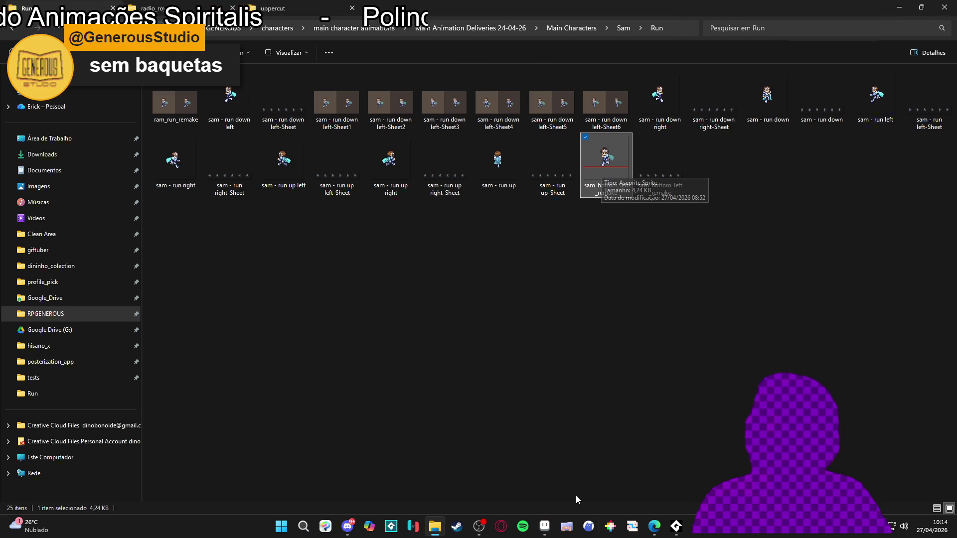
click(546, 527)
click(546, 527)
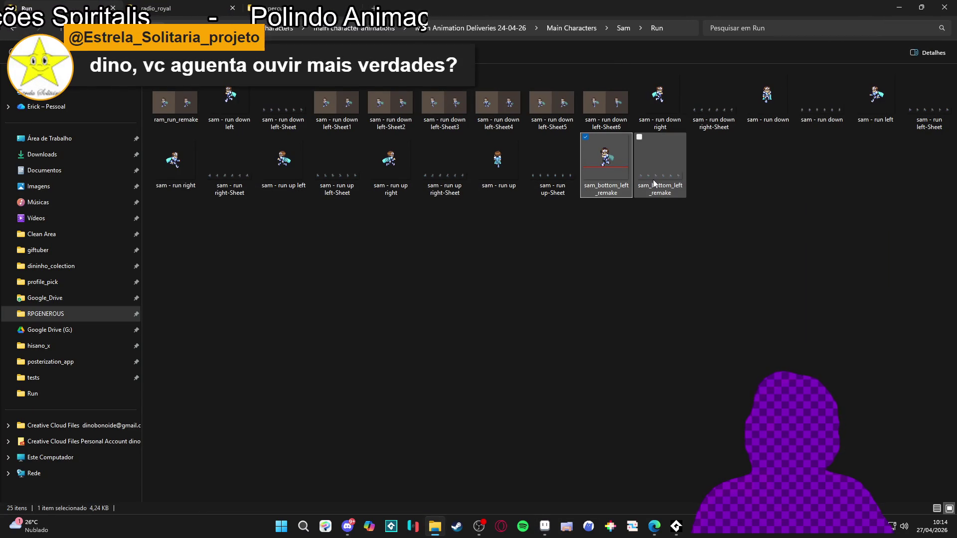
click(654, 183)
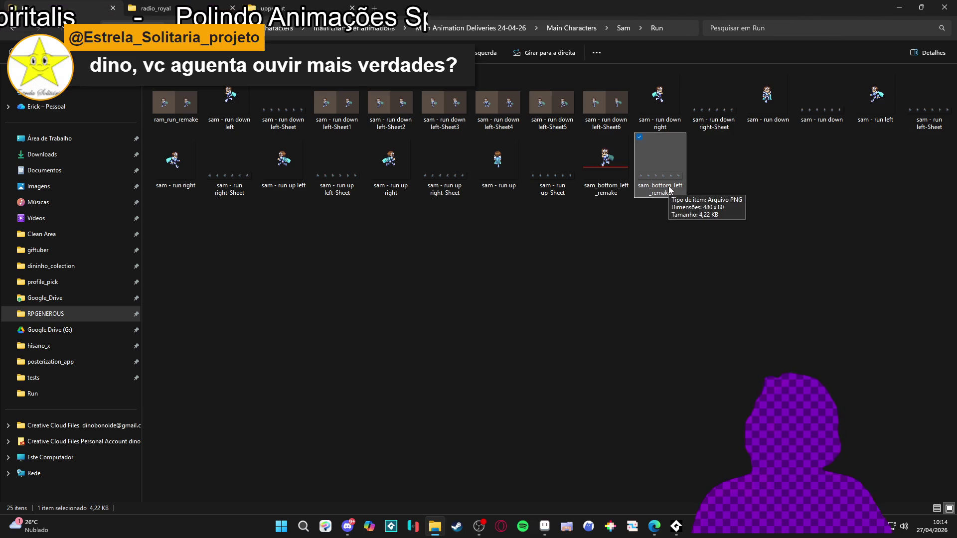
double_click(669, 189)
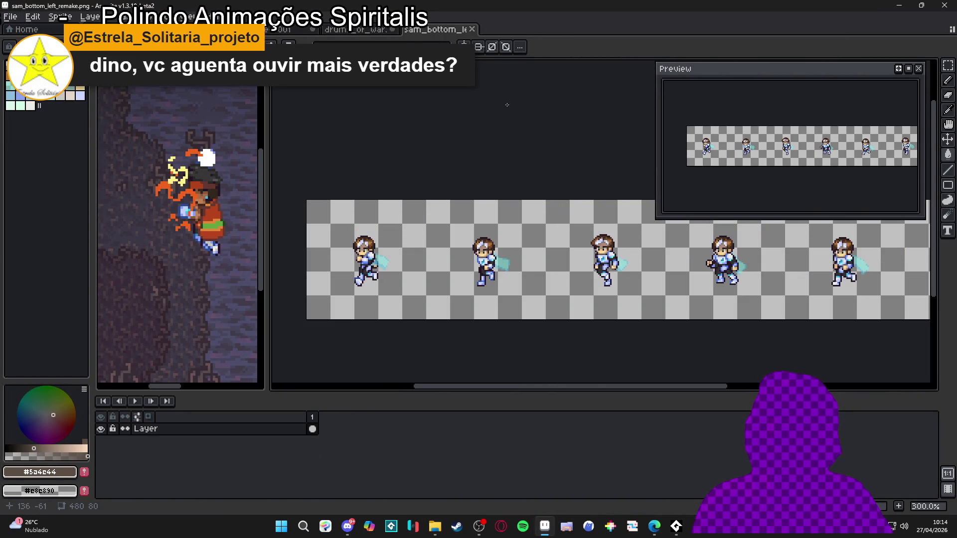
Browse to themba > drums of war and return to the drums_of_war sprite in Aseprite.
click(899, 5)
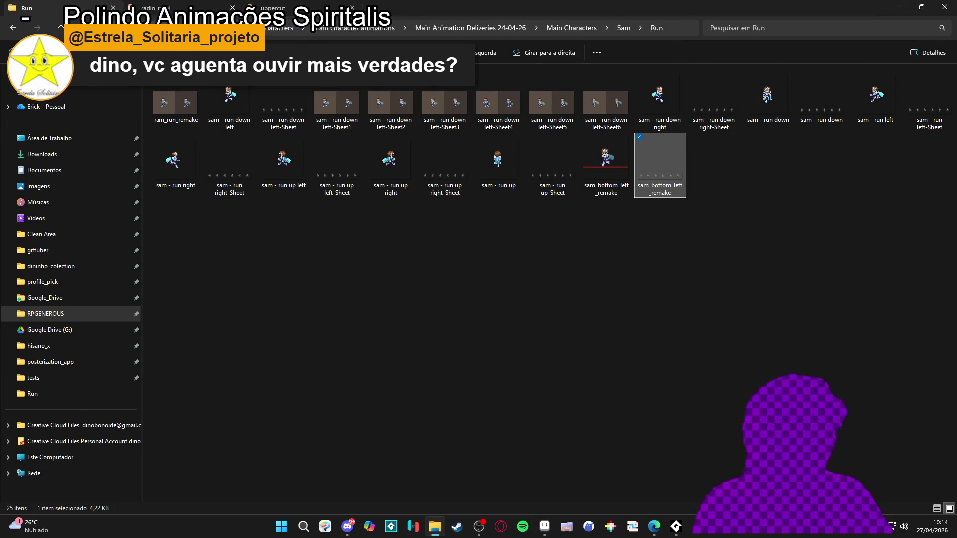
click(436, 527)
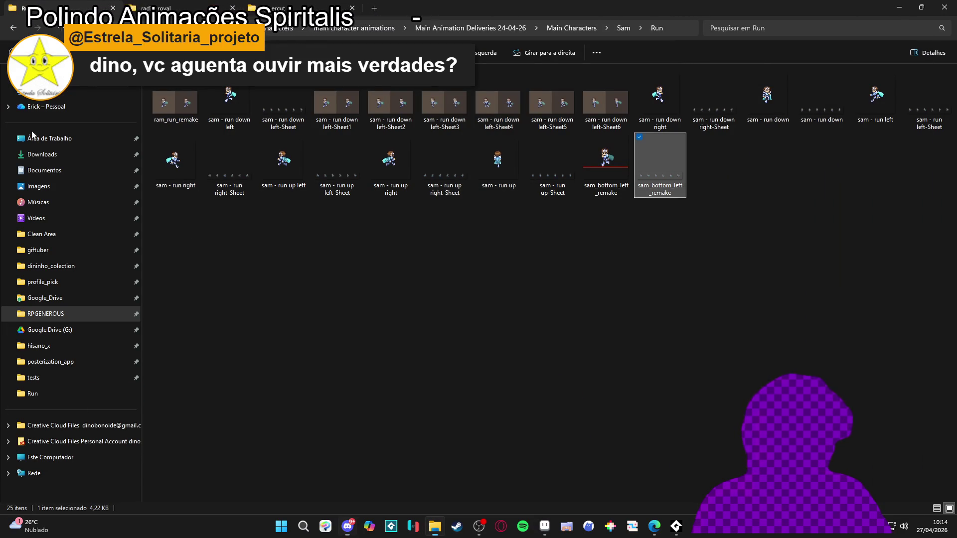
click(272, 8)
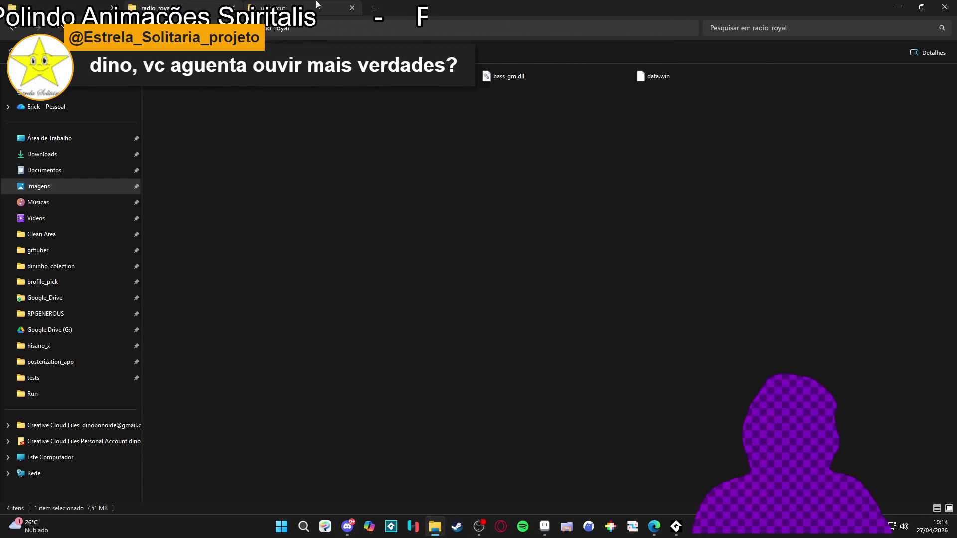
click(14, 31)
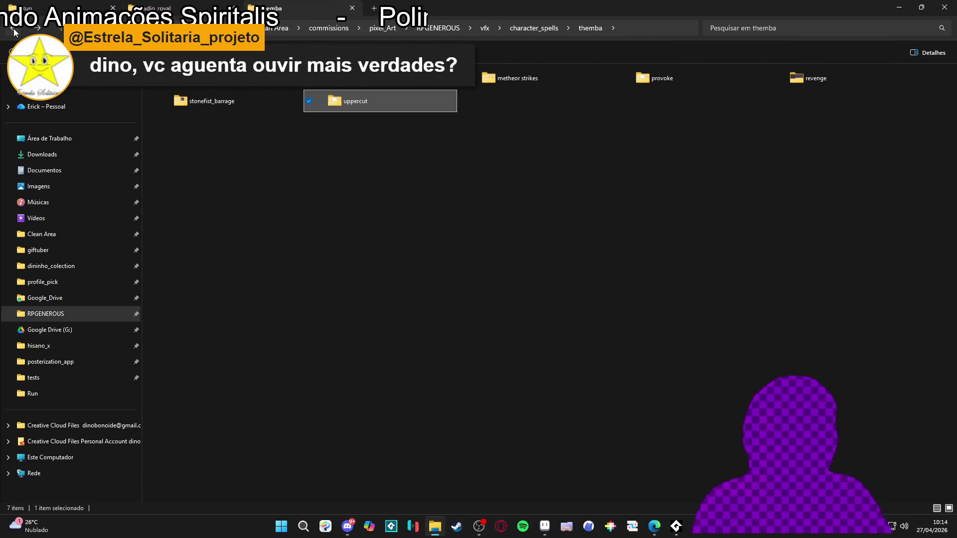
double_click(221, 88)
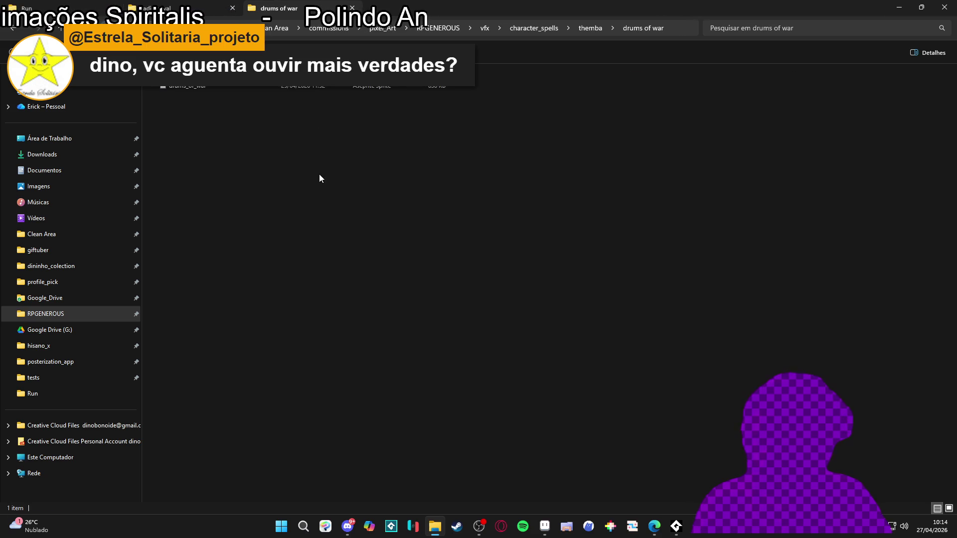
click(274, 88)
key(space)
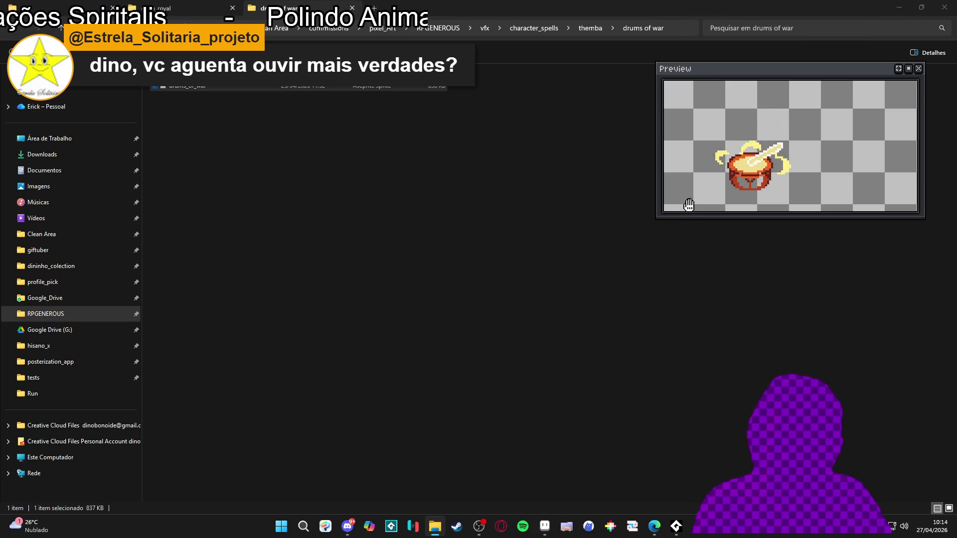
click(545, 526)
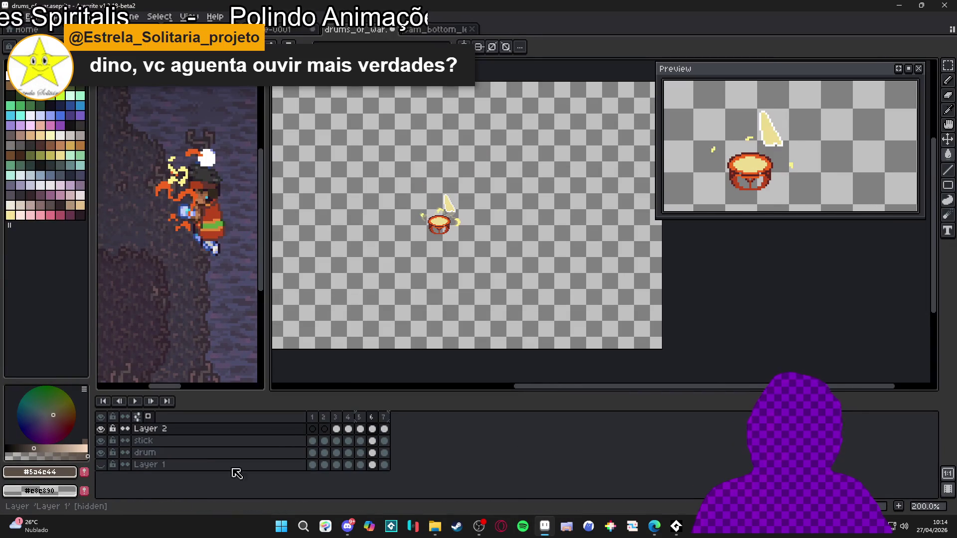
click(100, 465)
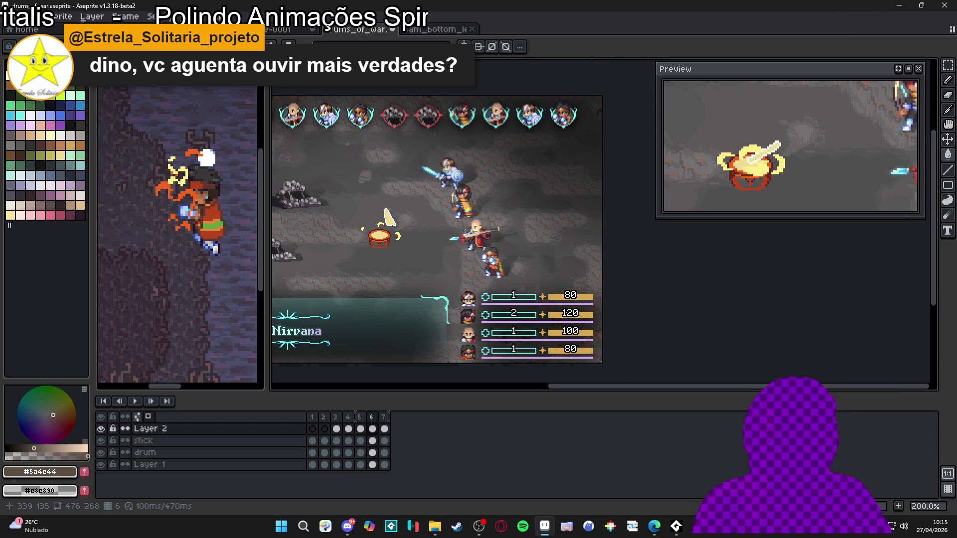
scroll(449, 259, up, 1)
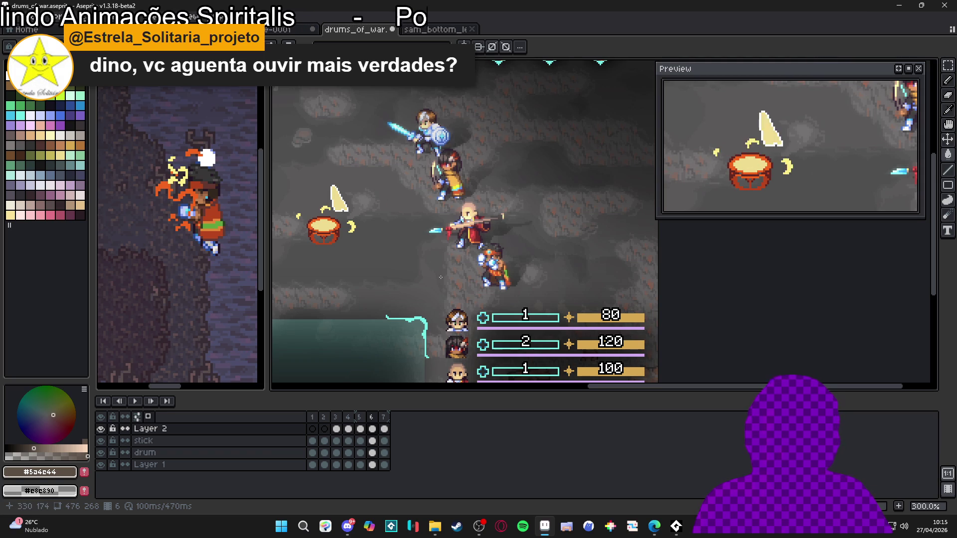
scroll(446, 279, down, 1)
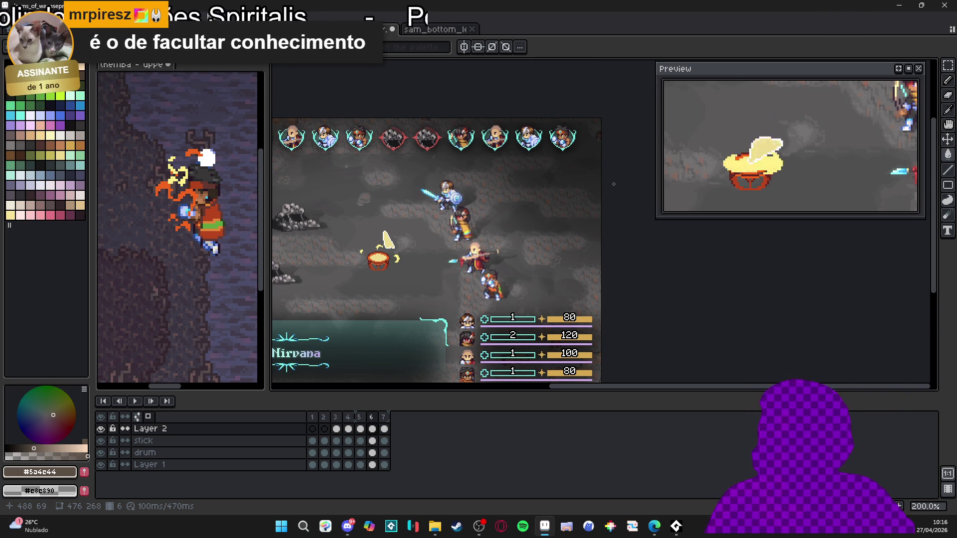
scroll(540, 180, down, 1)
scroll(471, 219, up, 4)
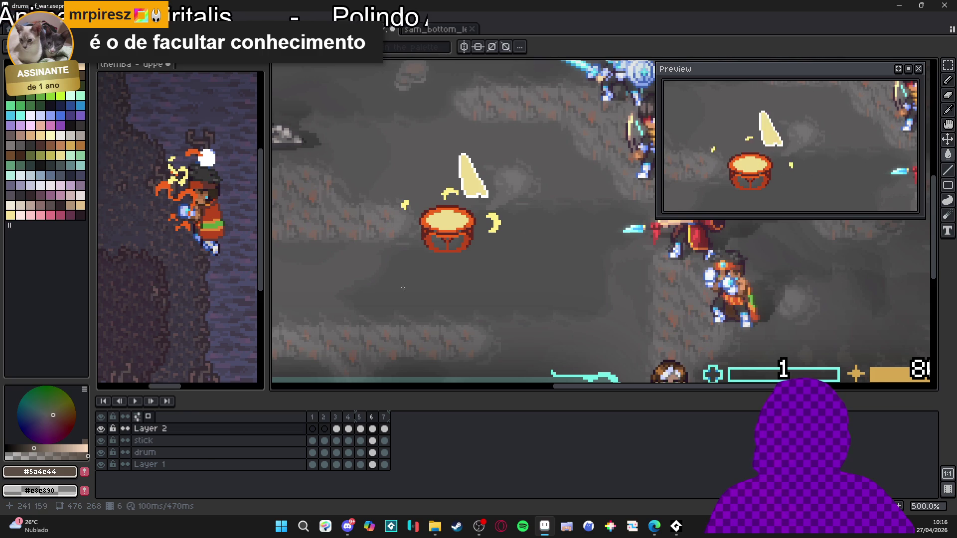
scroll(451, 243, down, 2)
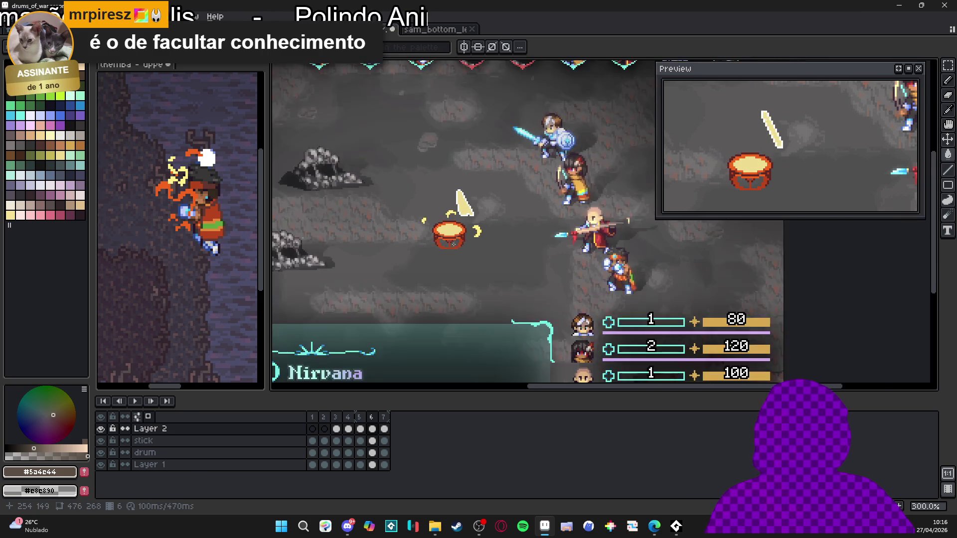
scroll(451, 244, down, 1)
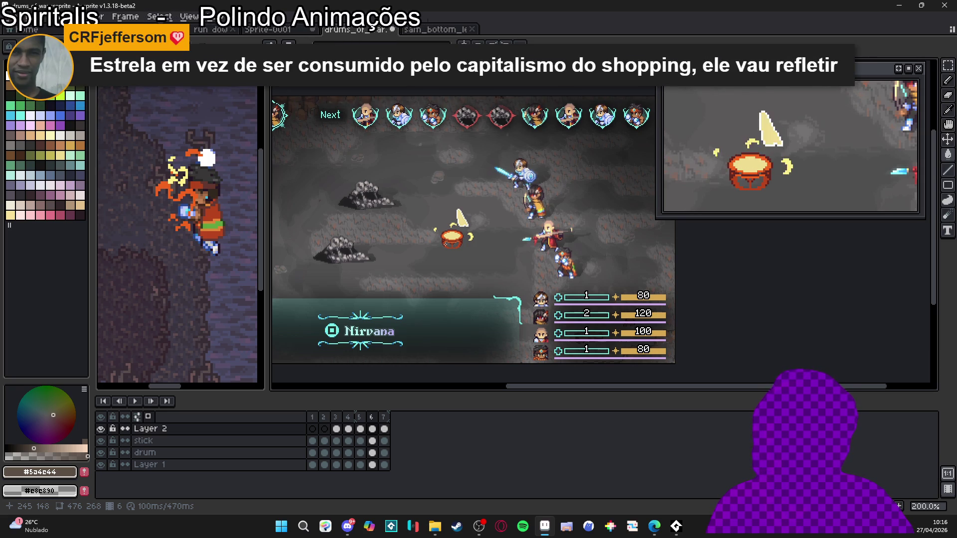
Review drum animation frames 3 through 7, zooming in and settling on frame 4.
click(336, 428)
click(348, 429)
click(360, 430)
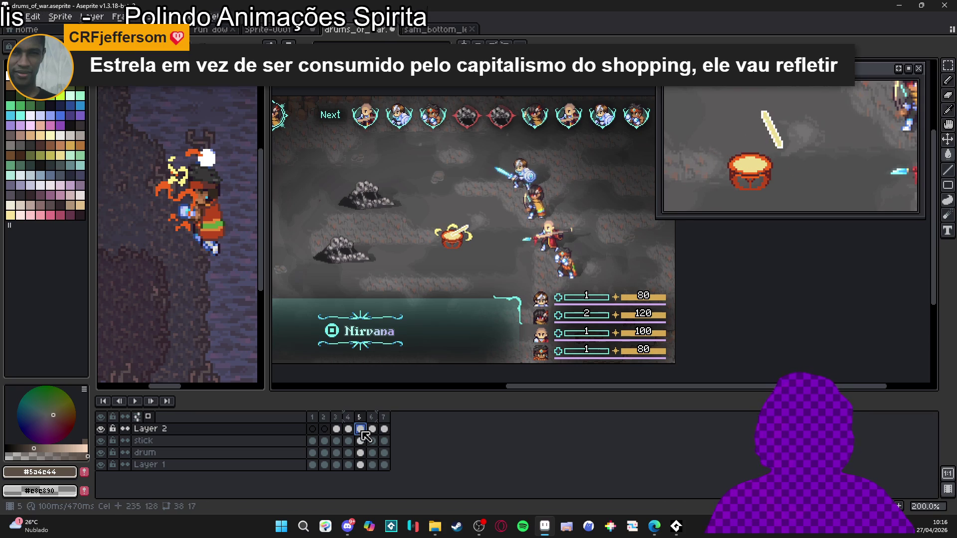
click(372, 430)
click(385, 430)
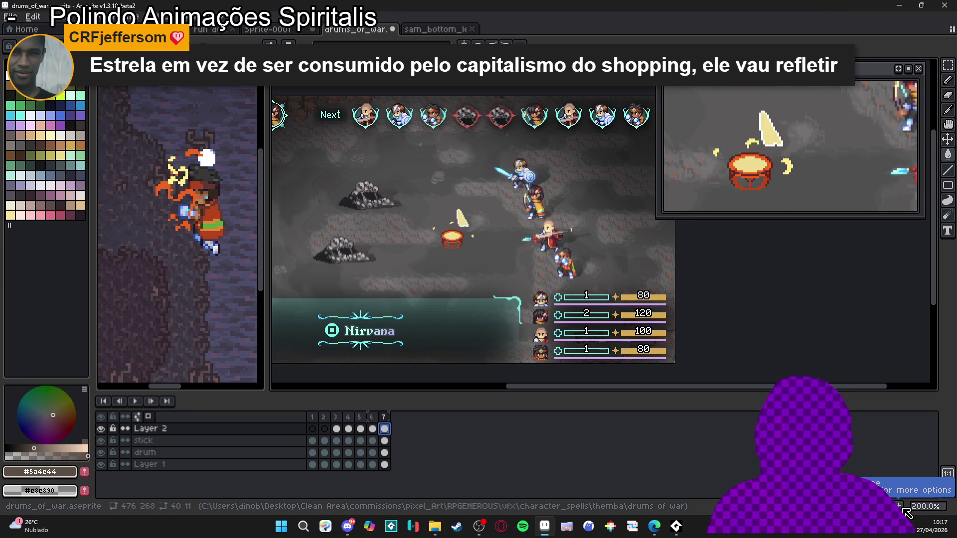
drag(487, 270, 475, 269)
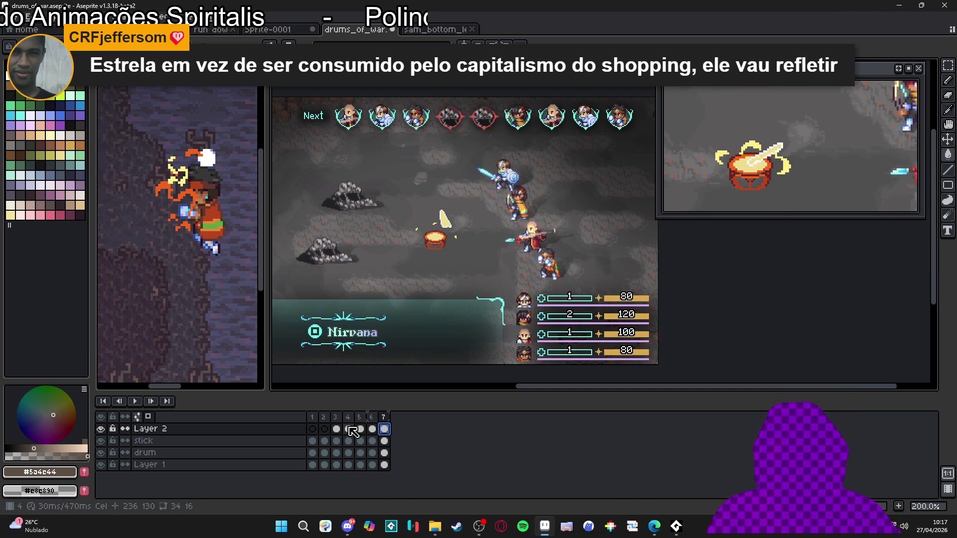
click(373, 429)
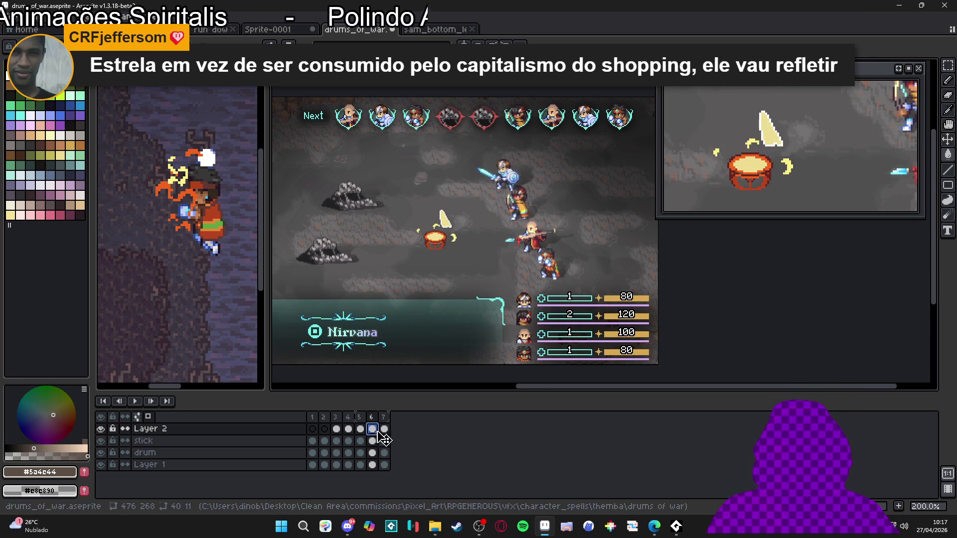
click(362, 431)
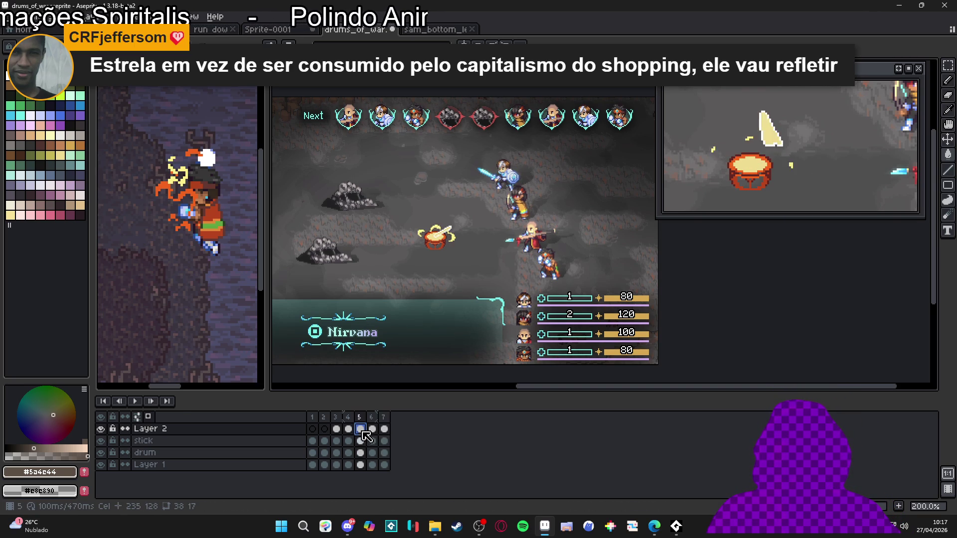
click(385, 429)
click(373, 422)
click(336, 429)
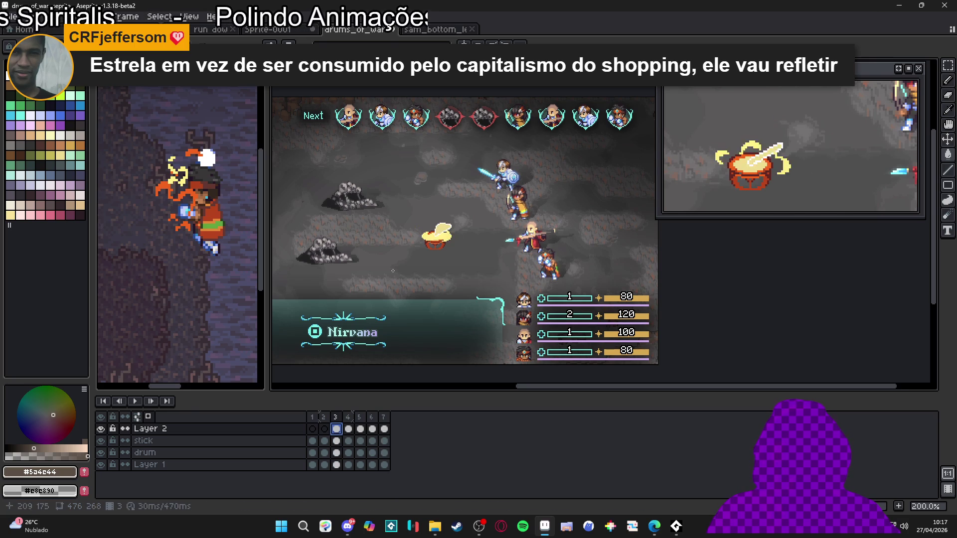
key(plus)
key(plus)
key(plus)
click(348, 429)
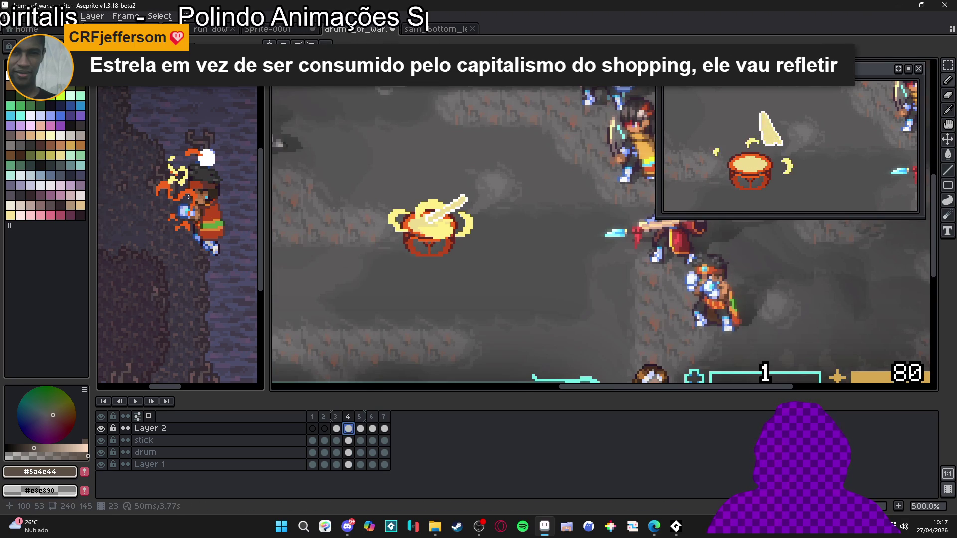
Eyedrop orange #e88a36 from the uppercut glow and place a first orange pixel on the drum's rim.
click(179, 225)
click(528, 453)
click(540, 451)
click(528, 443)
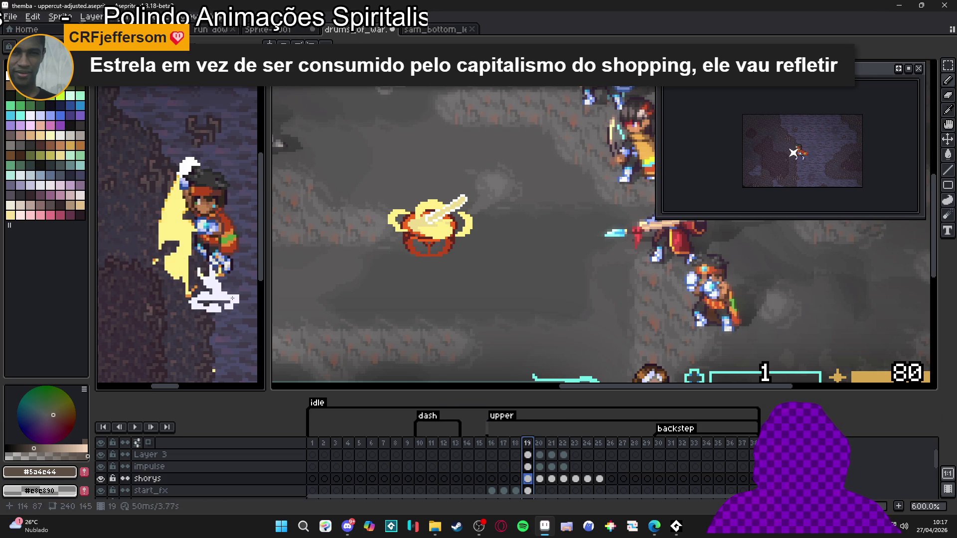
scroll(191, 223, up, 3)
scroll(191, 223, up, 2)
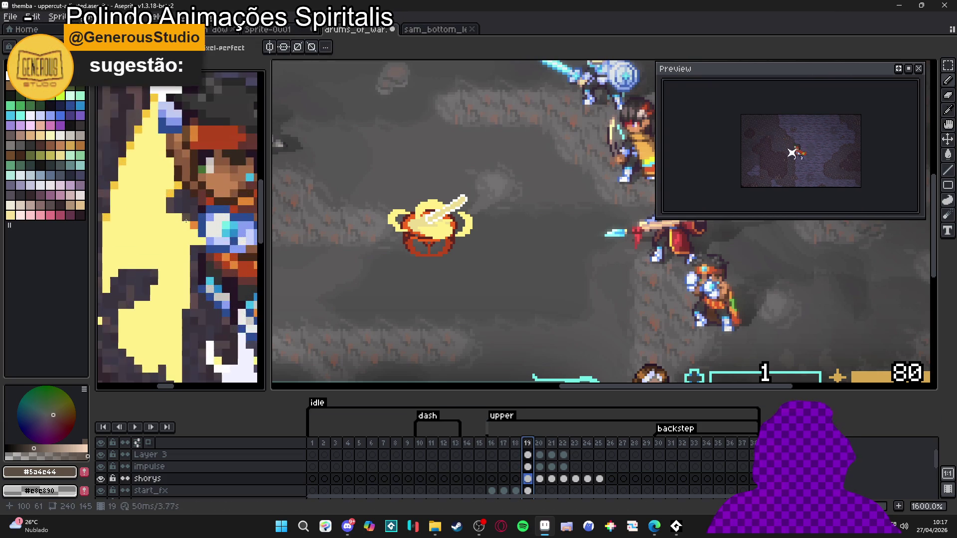
alt+click(196, 223)
scroll(373, 219, up, 1)
key(ctrl+Tab)
click(358, 192)
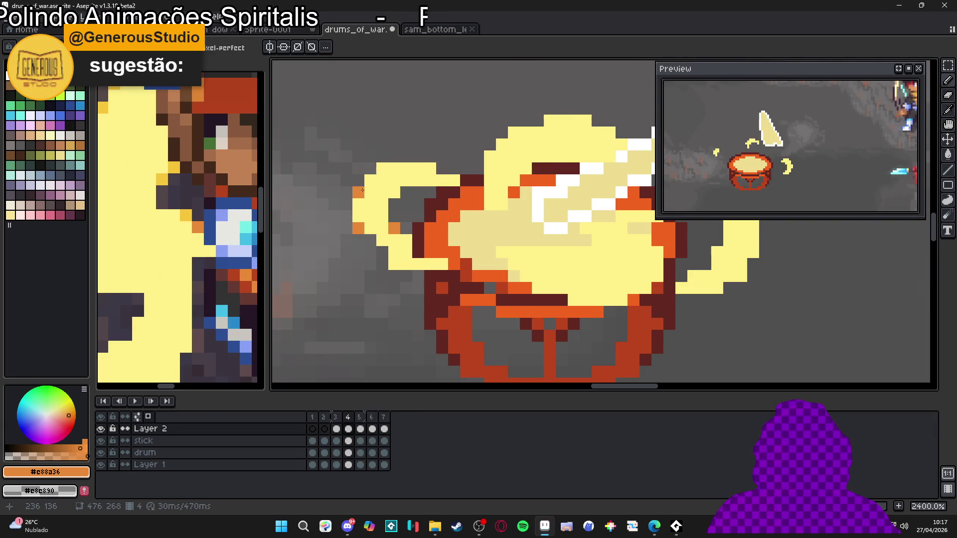
Add orange pixels along the top and bottom of the drum's yellow glow rim.
click(394, 192)
click(452, 180)
click(442, 181)
click(430, 169)
click(382, 169)
click(394, 264)
click(430, 264)
scroll(438, 264, right, 5)
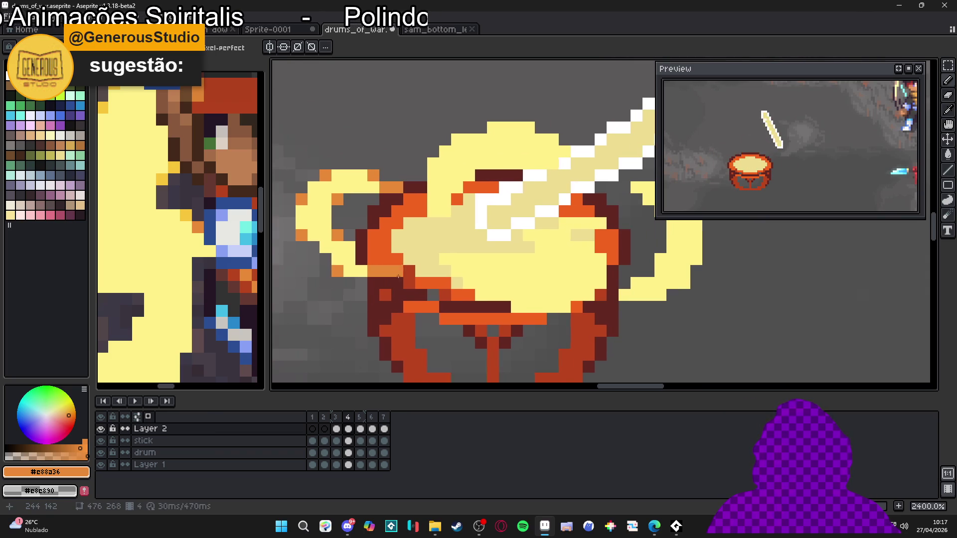
click(381, 214)
click(465, 189)
click(477, 190)
click(489, 178)
Outline the right yellow curl and its lower loop with orange pixels.
click(574, 217)
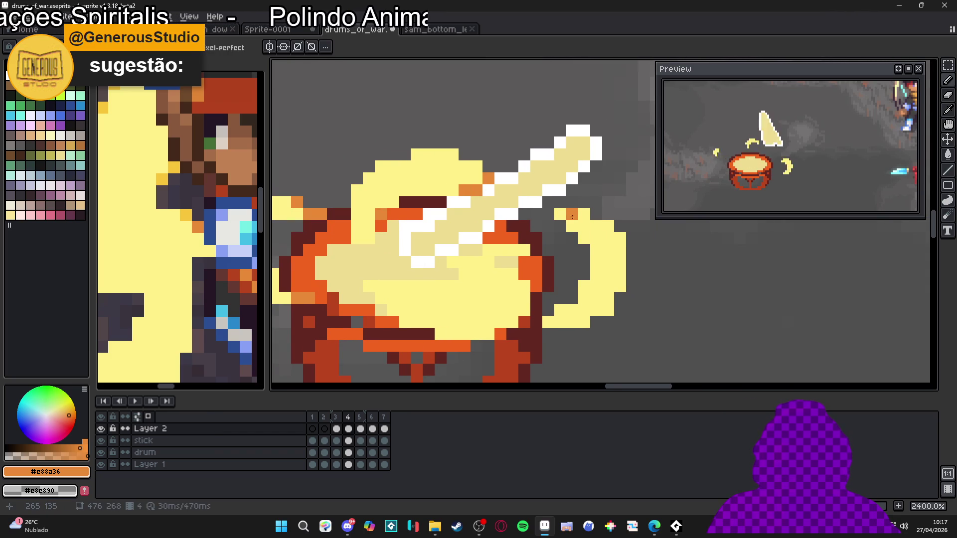
click(560, 214)
click(572, 227)
click(584, 239)
click(584, 286)
click(560, 309)
click(548, 322)
click(608, 309)
click(620, 285)
click(584, 322)
Check the outlined glow, then bring up and maximise the drumming reference photo.
scroll(604, 224, down, 2)
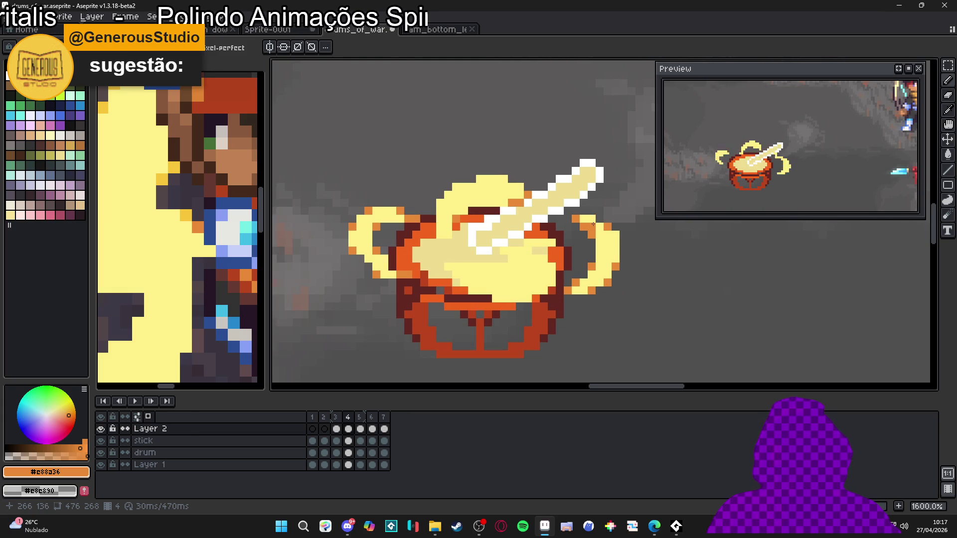
scroll(593, 224, up, 1)
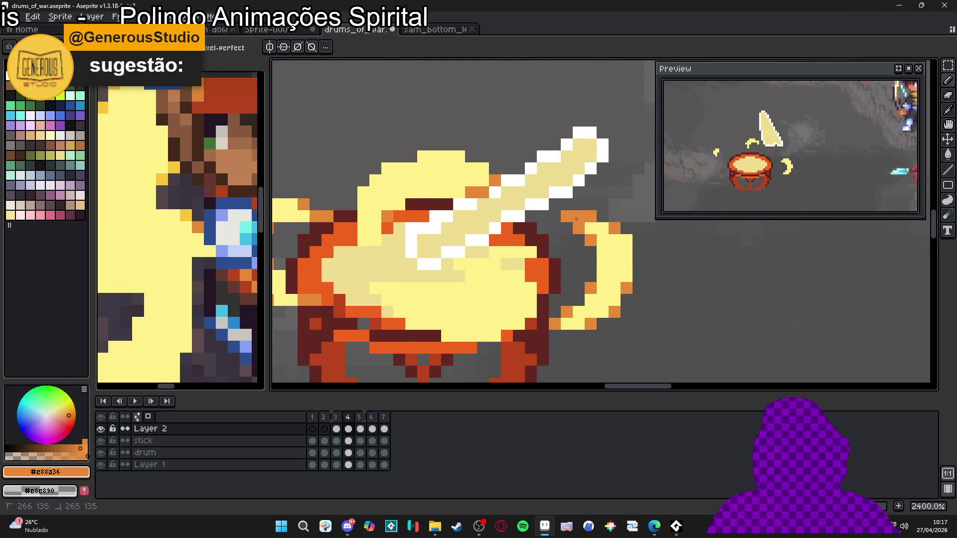
scroll(476, 295, down, 3)
scroll(446, 259, up, 2)
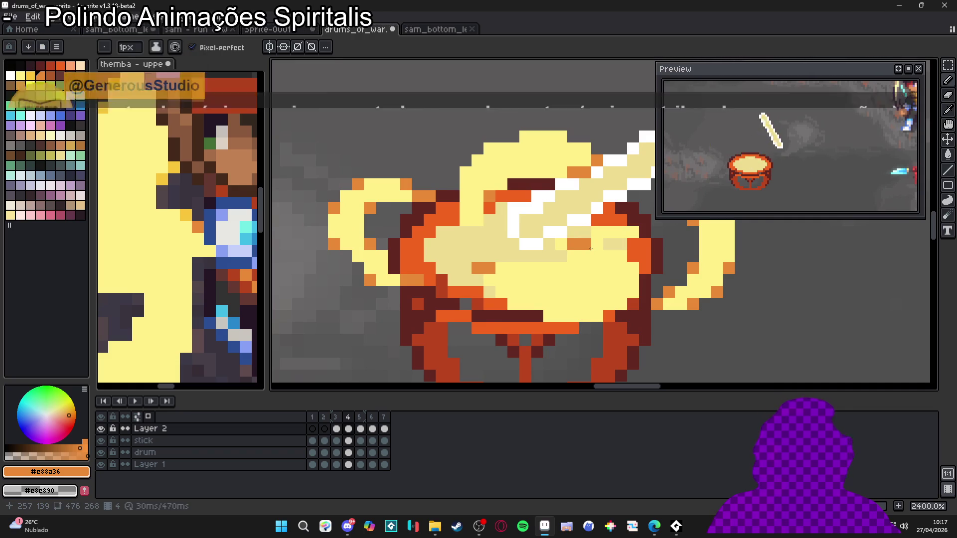
scroll(569, 252, right, 1)
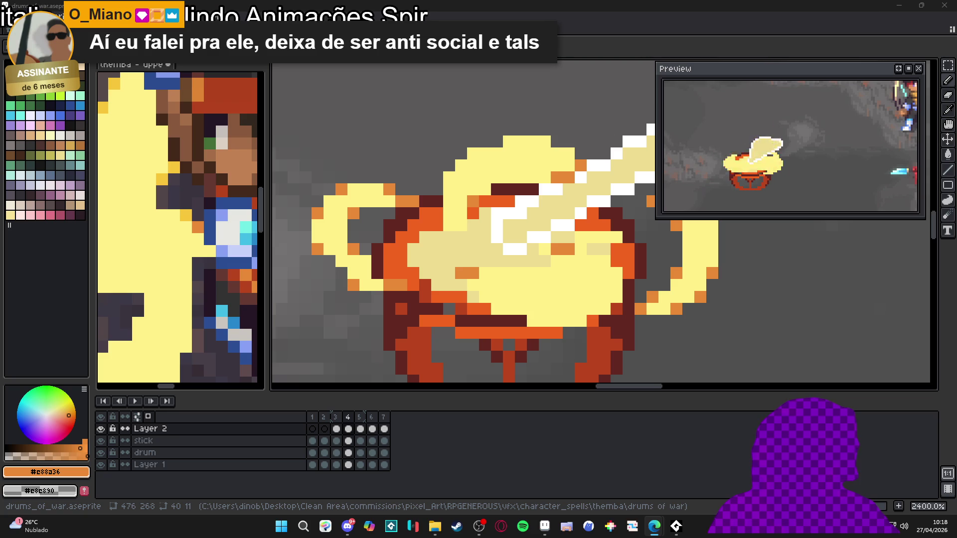
key(alt+Tab)
drag(296, 62, 297, 3)
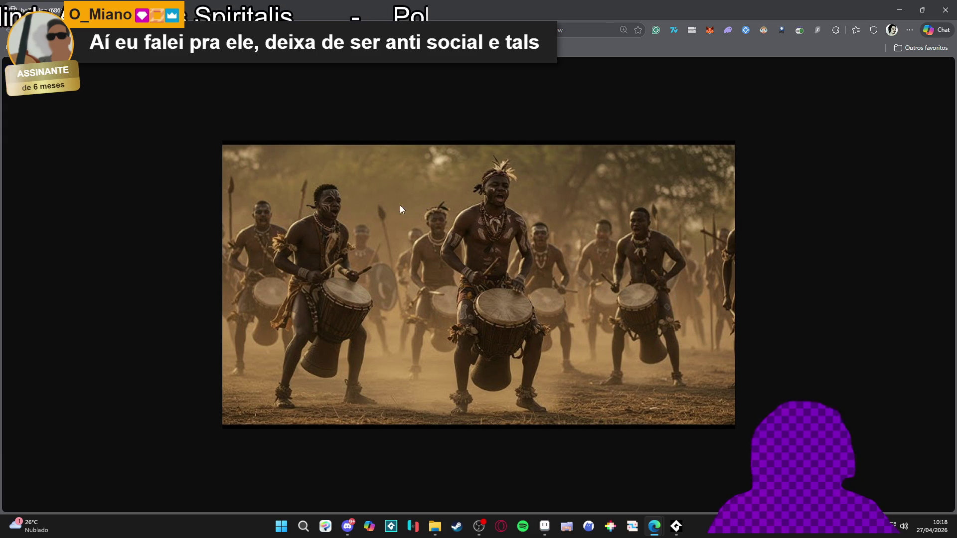
Close the Edge window showing the drumming reference photo.
click(946, 10)
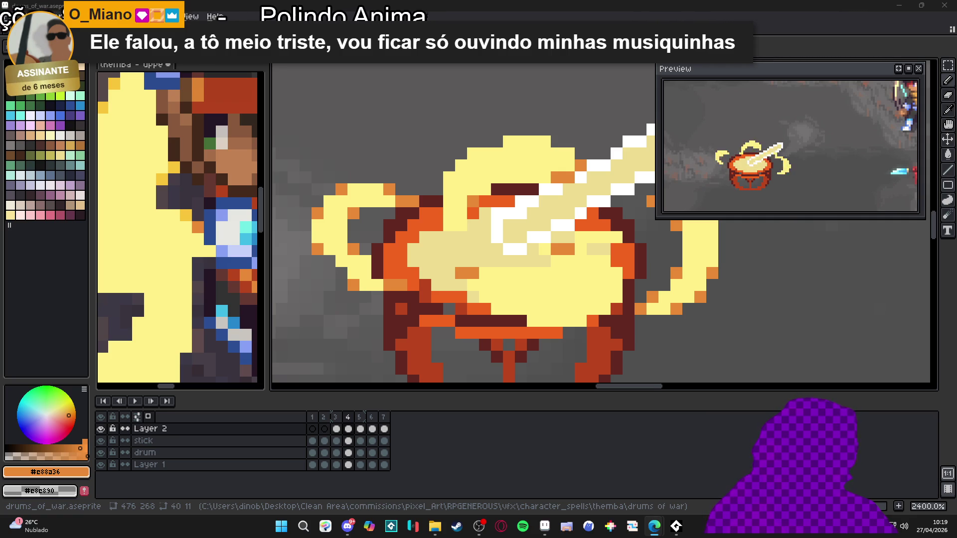
Paint orange pencil strokes along the glow's top edge, then zoom out to check the drum.
scroll(512, 192, down, 4)
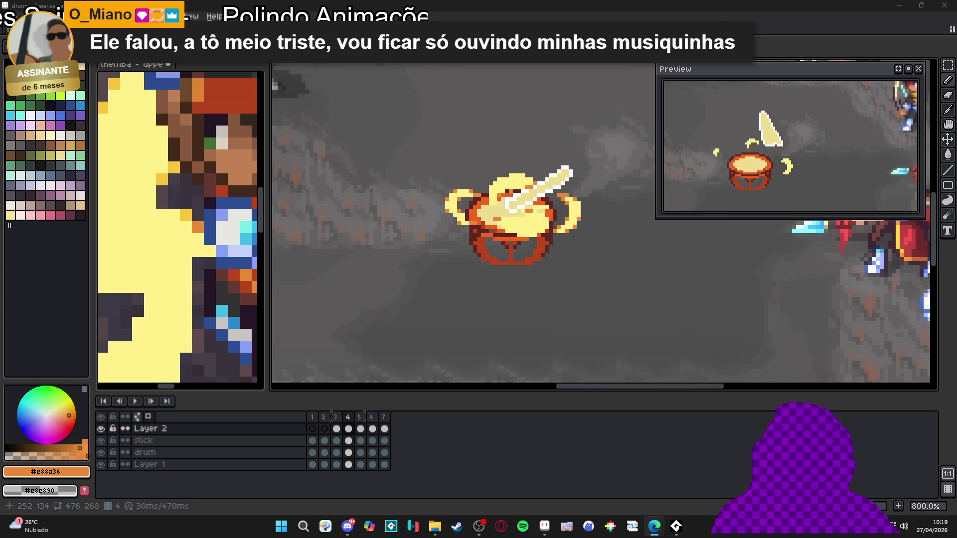
scroll(511, 191, down, 2)
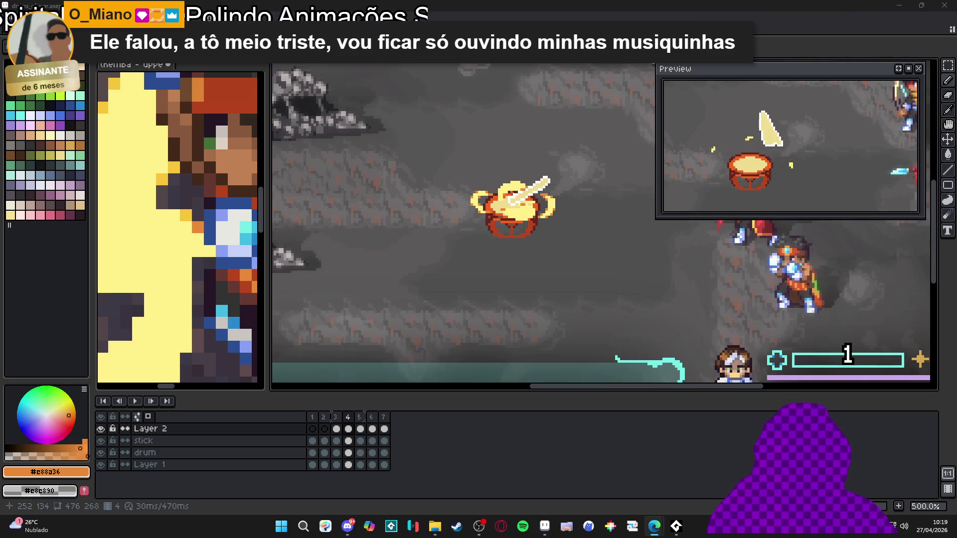
scroll(500, 189, up, 6)
mouse_move(499, 189)
mouse_down()
mouse_move(562, 146)
mouse_move(623, 146)
mouse_up()
drag(592, 154, 588, 153)
scroll(587, 153, down, 6)
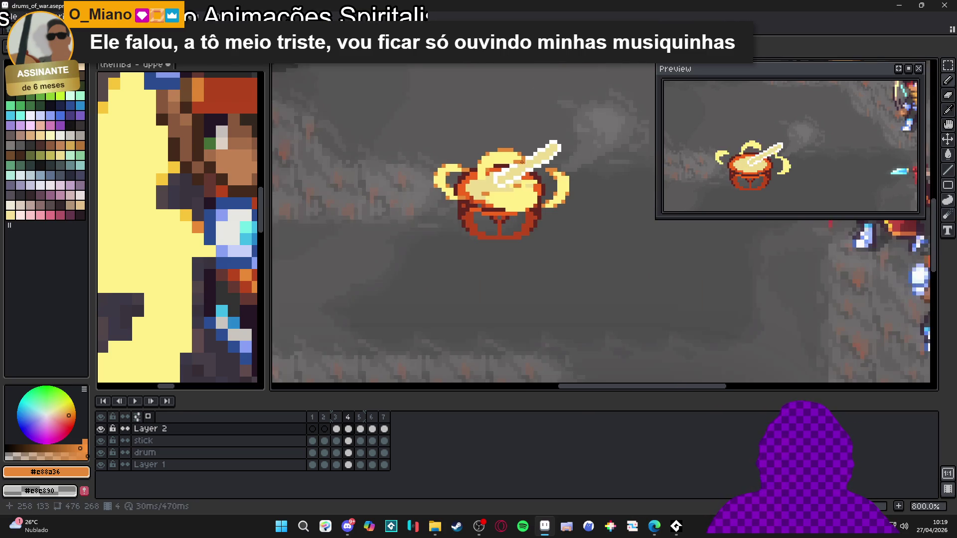
drag(498, 209, 446, 209)
scroll(453, 203, up, 3)
scroll(453, 203, up, 1)
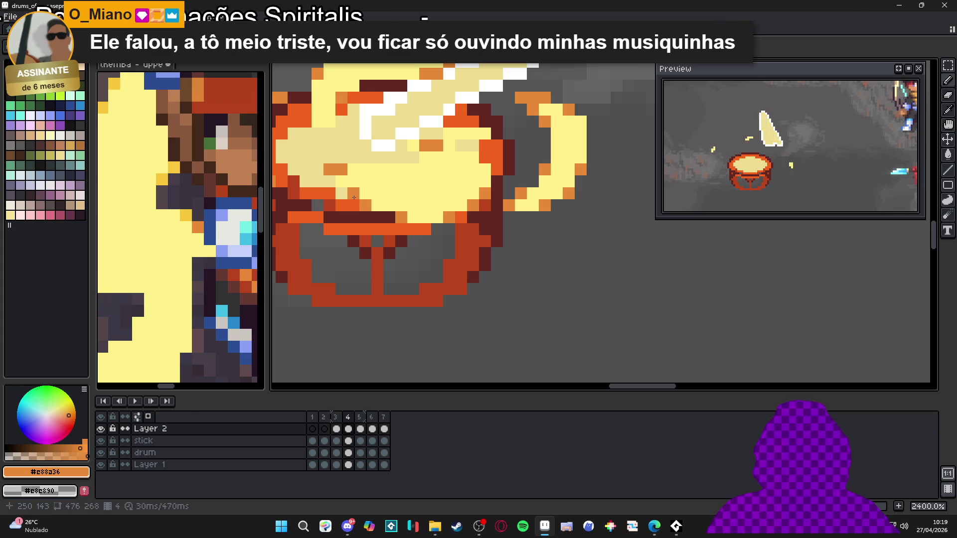
scroll(401, 220, down, 4)
scroll(453, 261, down, 1)
scroll(501, 289, right, 3)
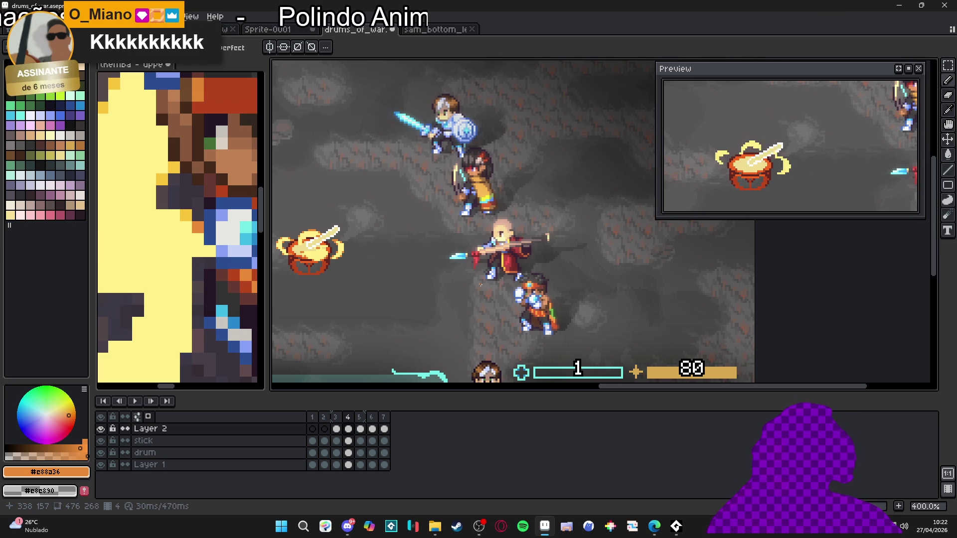
Toggle Layer 2 off and on, then unlock and hide the stick layer.
click(101, 430)
click(101, 429)
click(112, 440)
key(plus)
click(100, 440)
scroll(325, 324, up, 1)
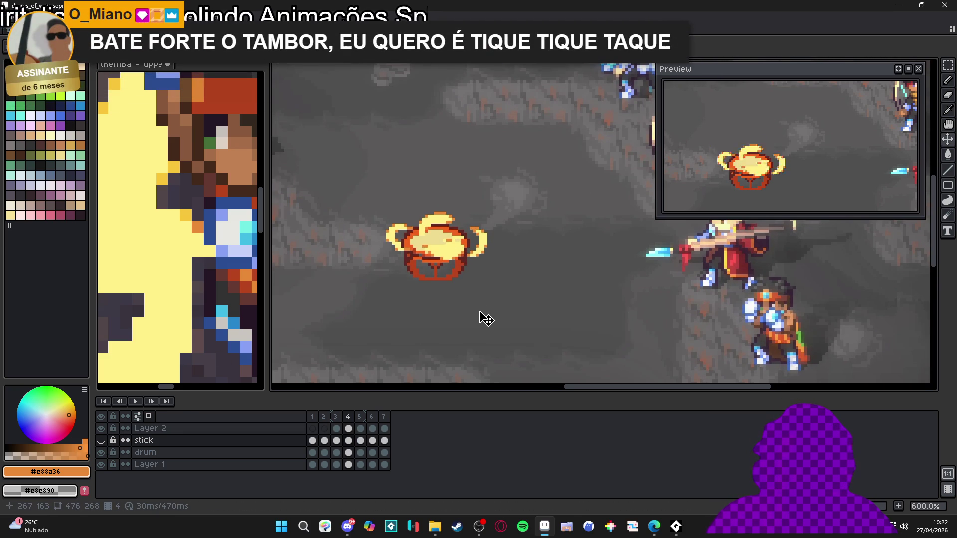
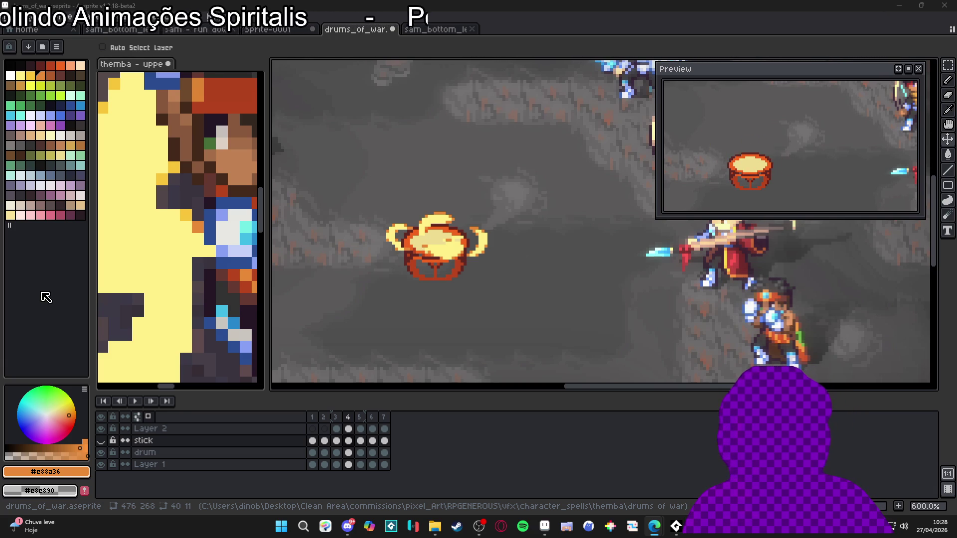
Make Layer 2's frame 5 the active cel with the Pencil tool.
key(period)
key(b)
scroll(444, 215, up, 1)
scroll(444, 215, up, 2)
ctrl+click(441, 214)
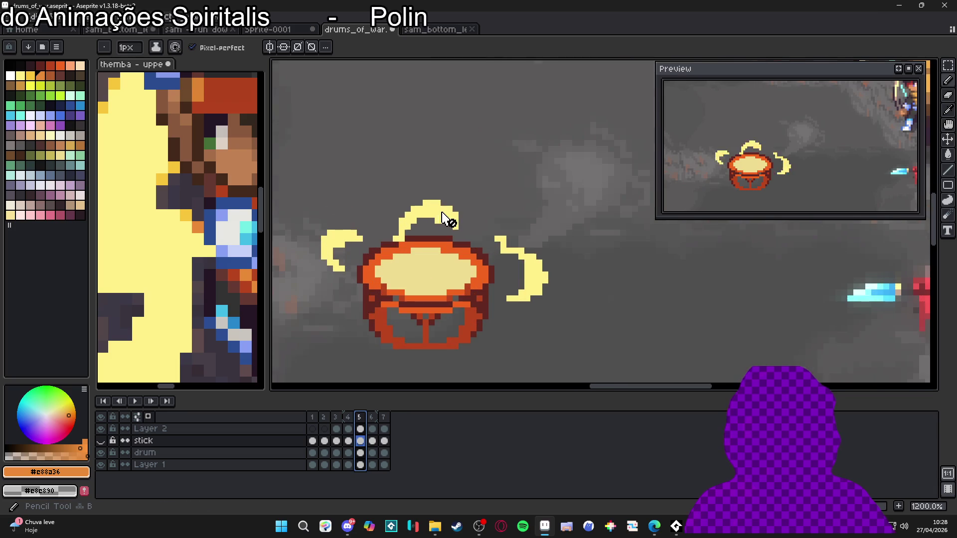
click(349, 430)
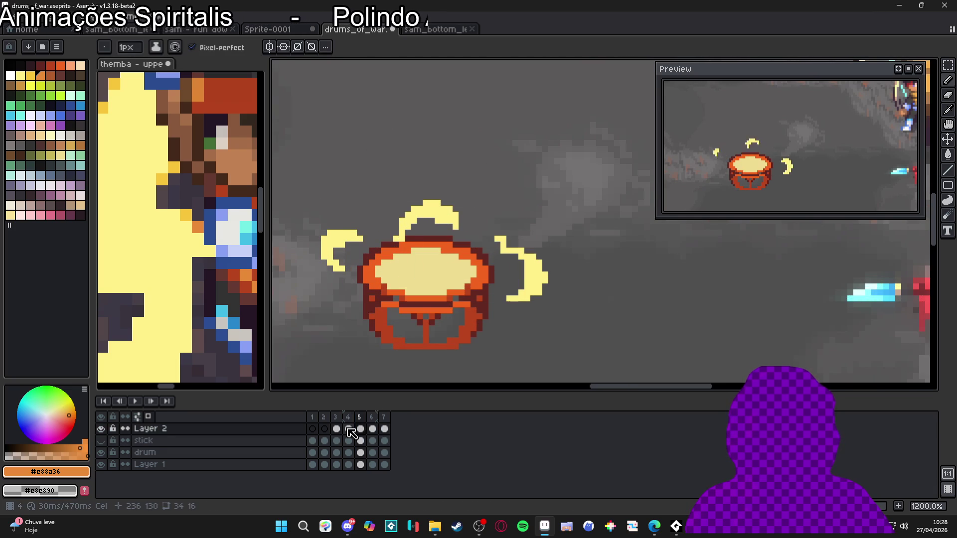
click(360, 429)
Shade the left yellow arc with an orange 2px block and single orange pixels.
key(plus)
click(349, 236)
key(minus)
click(355, 233)
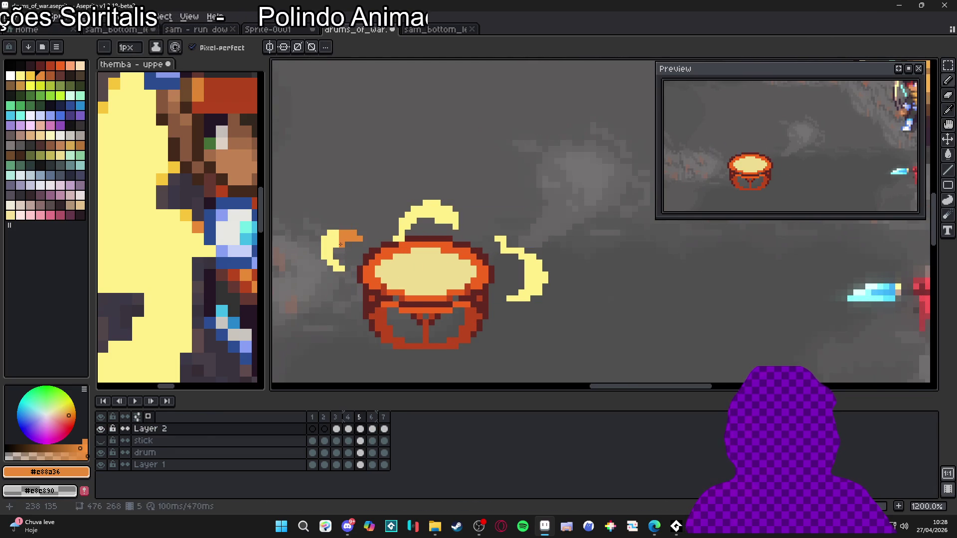
click(324, 256)
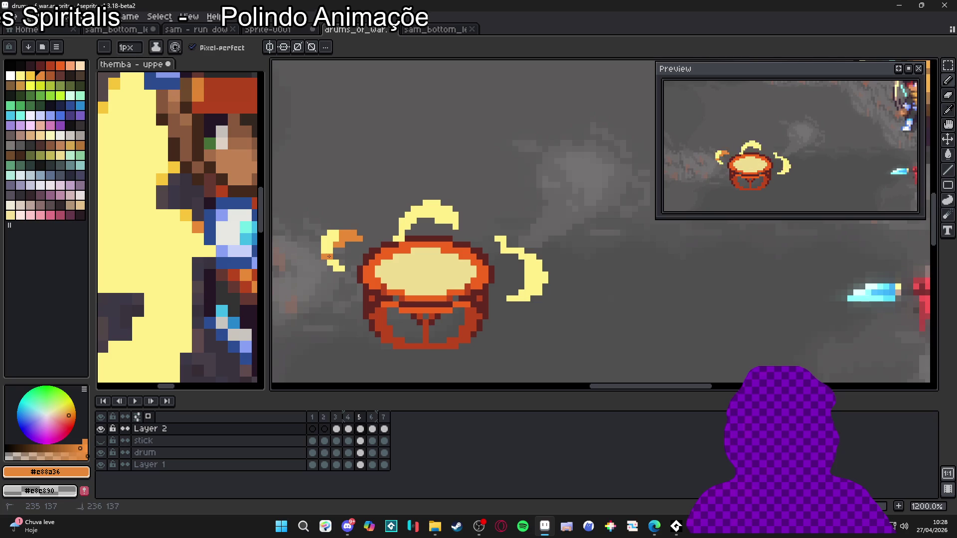
click(333, 262)
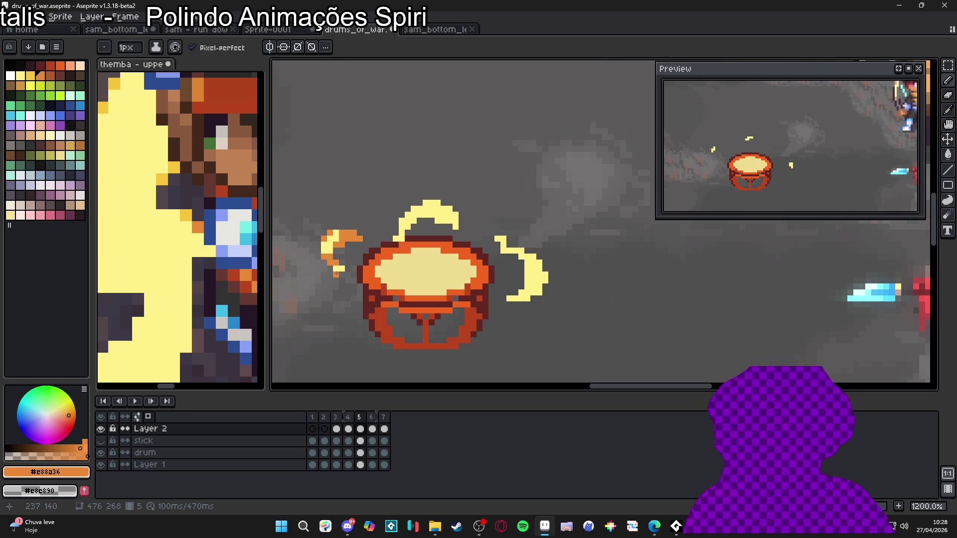
click(339, 268)
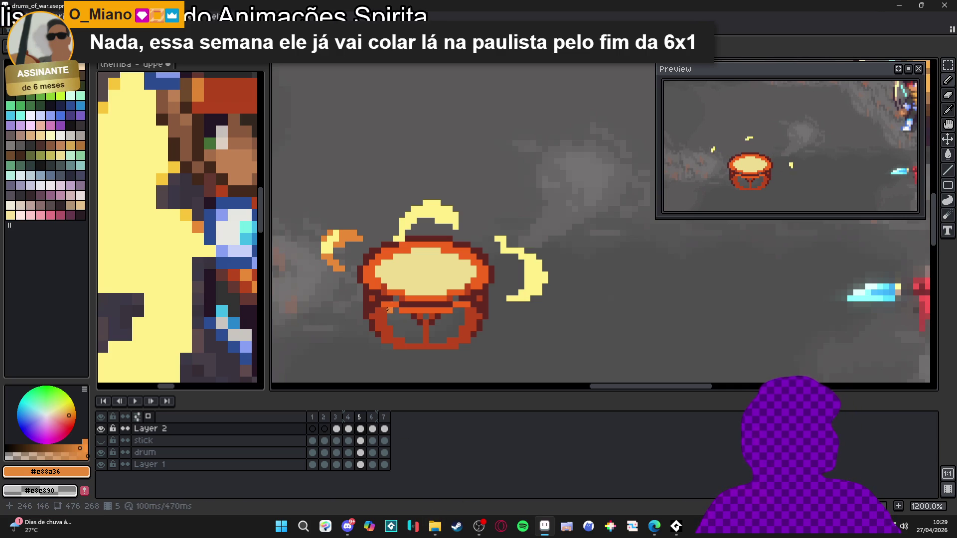
Paint orange steps along the top arc's left side, right edge and stem, plus the right arc's upper-left edge.
scroll(416, 244, up, 1)
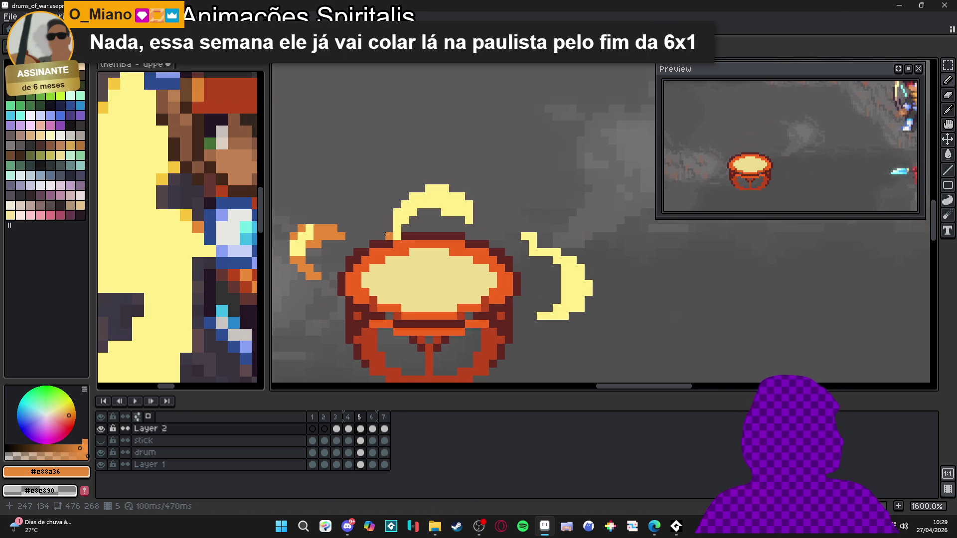
mouse_move(398, 210)
mouse_down()
mouse_move(429, 188)
mouse_move(450, 189)
mouse_move(472, 208)
mouse_up()
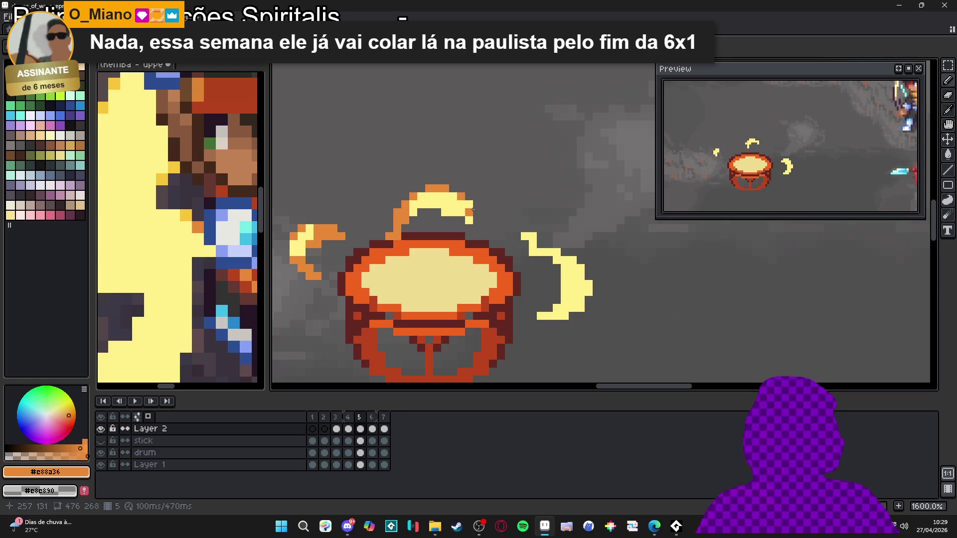
click(469, 205)
click(446, 216)
click(525, 236)
drag(533, 236, 550, 252)
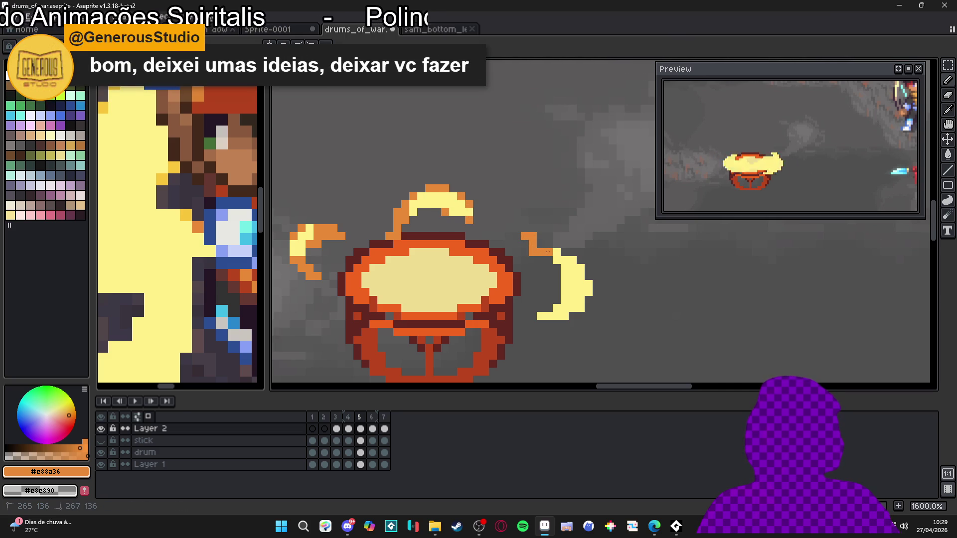
scroll(551, 252, down, 3)
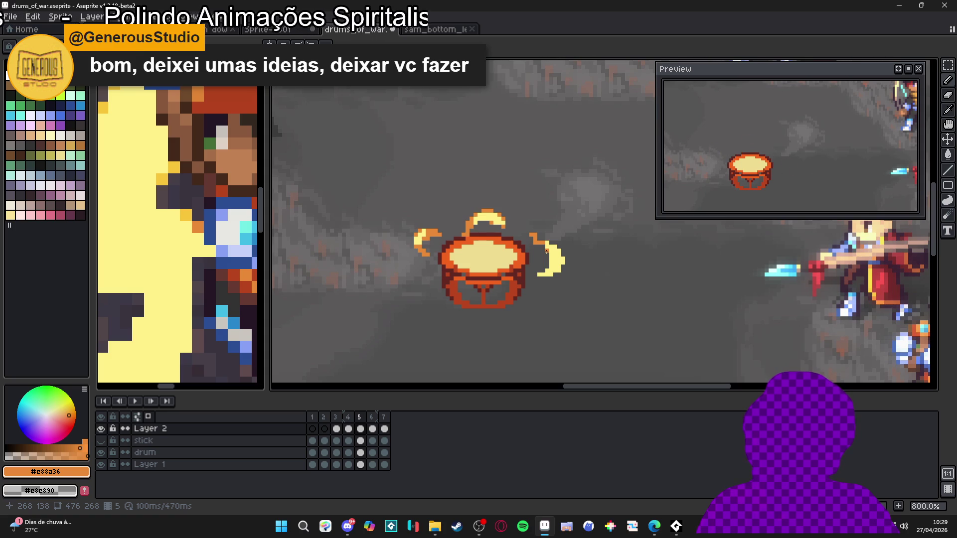
Select cels 3–5 of Layer 2 and step through frames 3, 4 and 5.
scroll(493, 254, down, 1)
drag(336, 428, 377, 433)
click(337, 430)
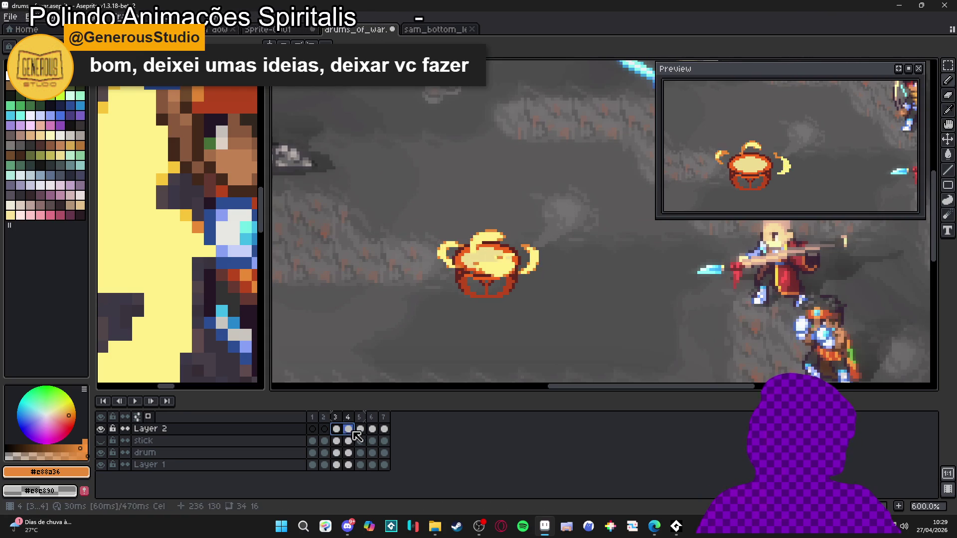
mouse_move(343, 435)
mouse_down()
mouse_move(380, 433)
mouse_move(337, 430)
mouse_move(384, 428)
mouse_move(349, 426)
mouse_move(385, 428)
mouse_move(388, 415)
mouse_up()
click(337, 429)
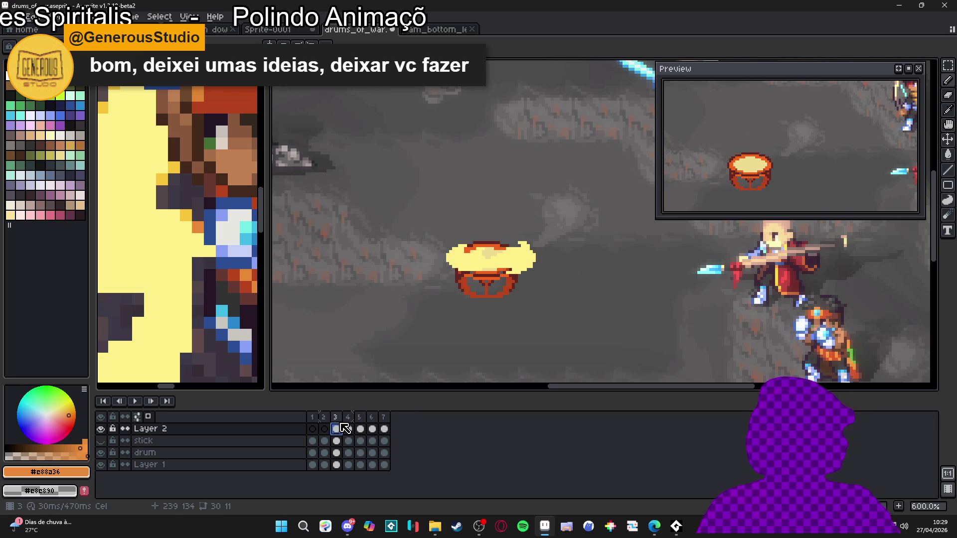
click(349, 428)
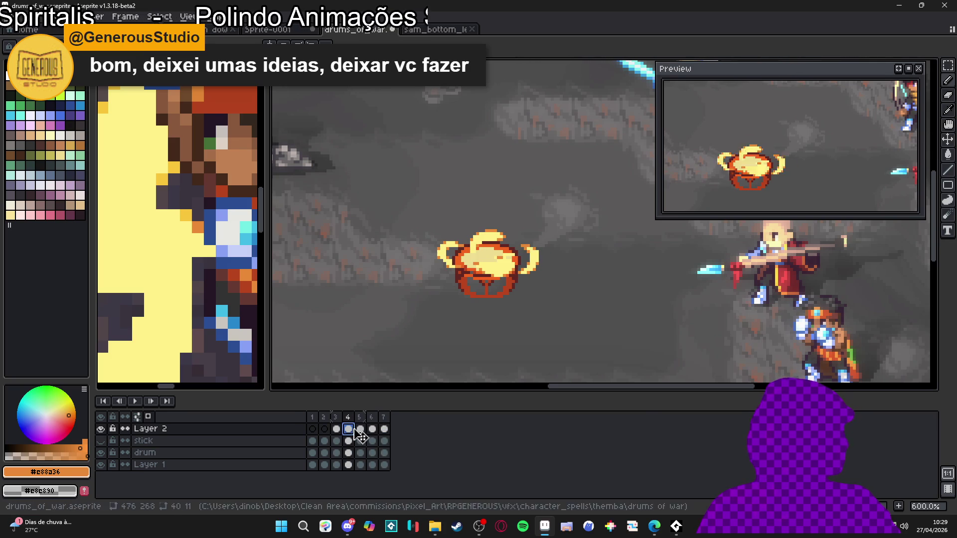
click(360, 429)
Outline the right arc's bottom, tip and outer edge in orange, then go to frame 6.
scroll(528, 257, up, 5)
mouse_move(533, 325)
mouse_down()
mouse_move(556, 335)
mouse_move(543, 323)
mouse_move(587, 312)
mouse_up()
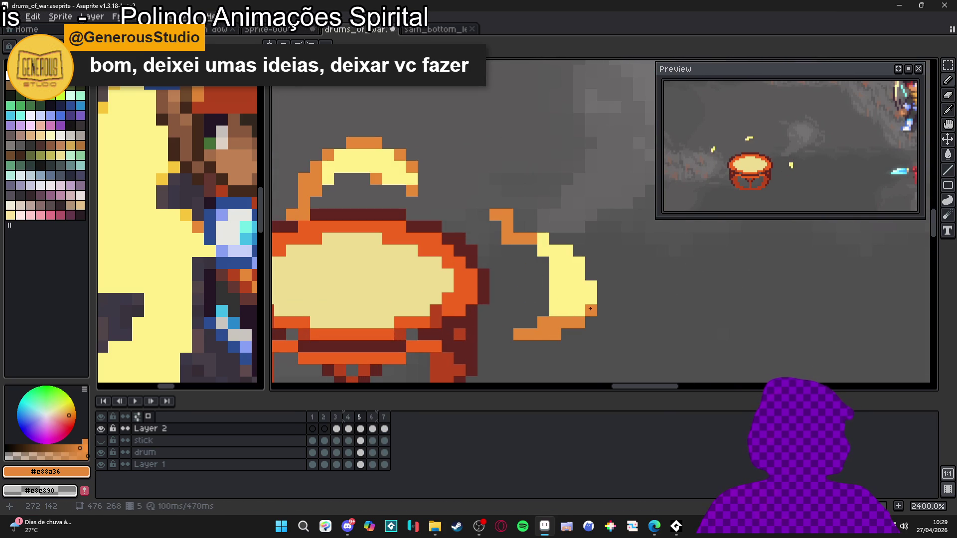
click(591, 298)
click(580, 261)
click(567, 250)
click(543, 254)
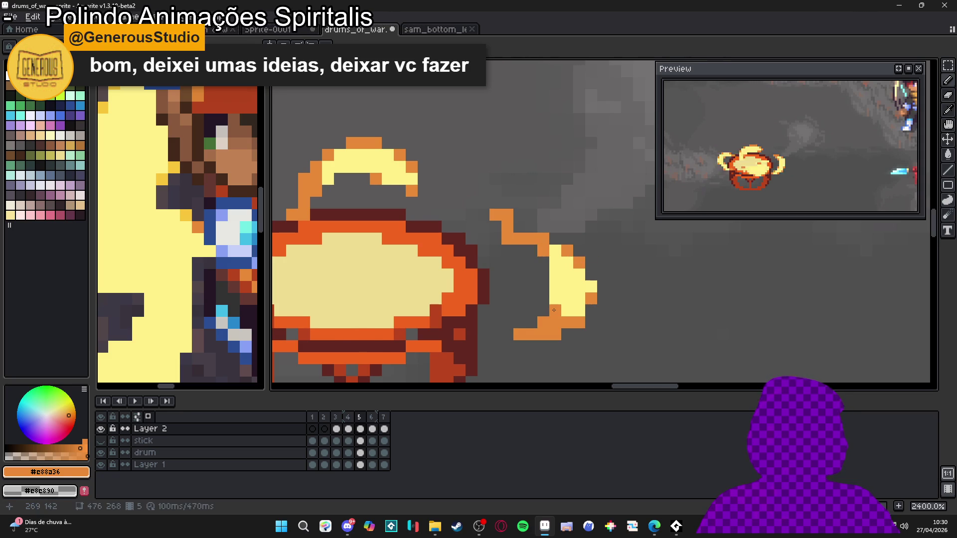
scroll(553, 310, down, 2)
drag(554, 310, 500, 255)
click(373, 429)
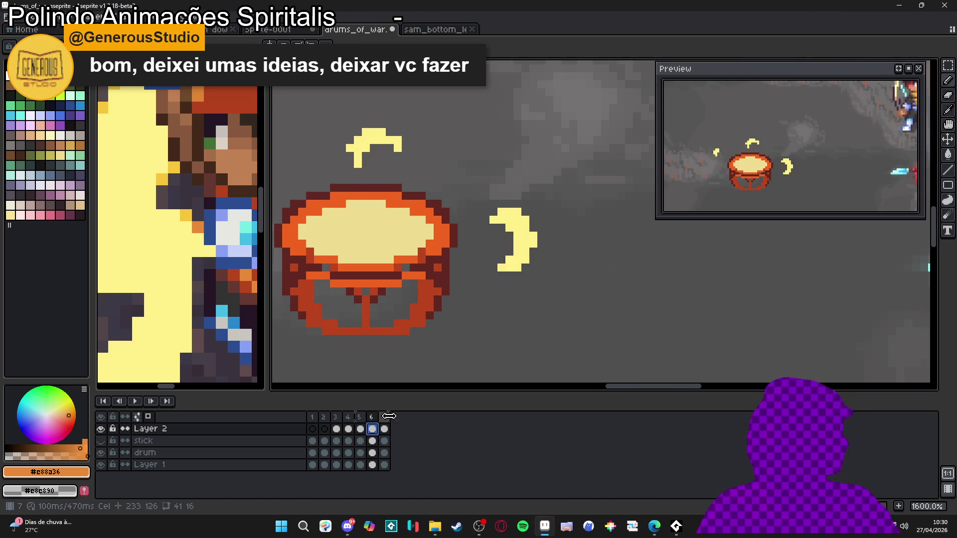
Repaint the right arc's top, left tip and edge orange on frame 6.
click(502, 212)
click(517, 212)
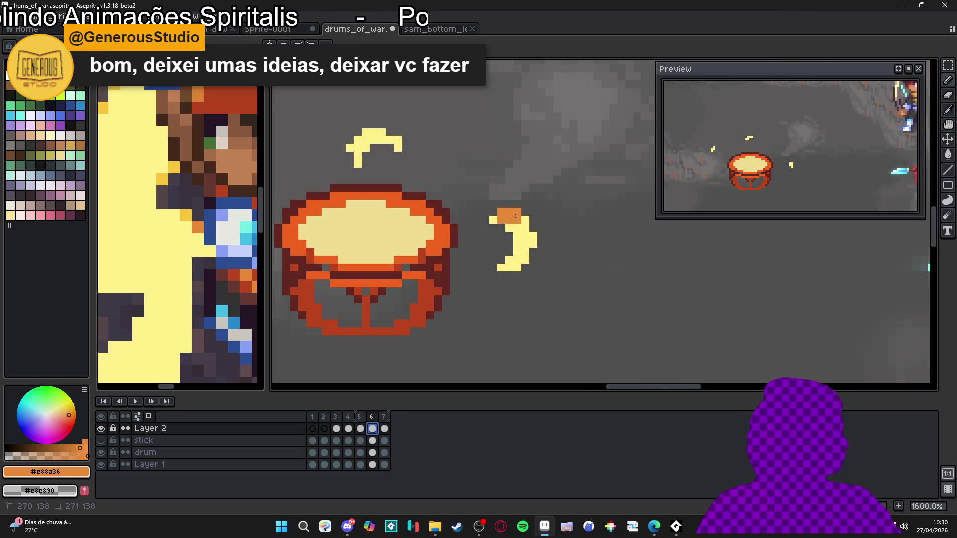
click(509, 227)
mouse_move(509, 228)
mouse_down()
mouse_move(495, 223)
mouse_move(529, 256)
mouse_move(501, 268)
mouse_move(507, 260)
mouse_up()
click(533, 245)
scroll(506, 260, down, 2)
scroll(466, 233, up, 4)
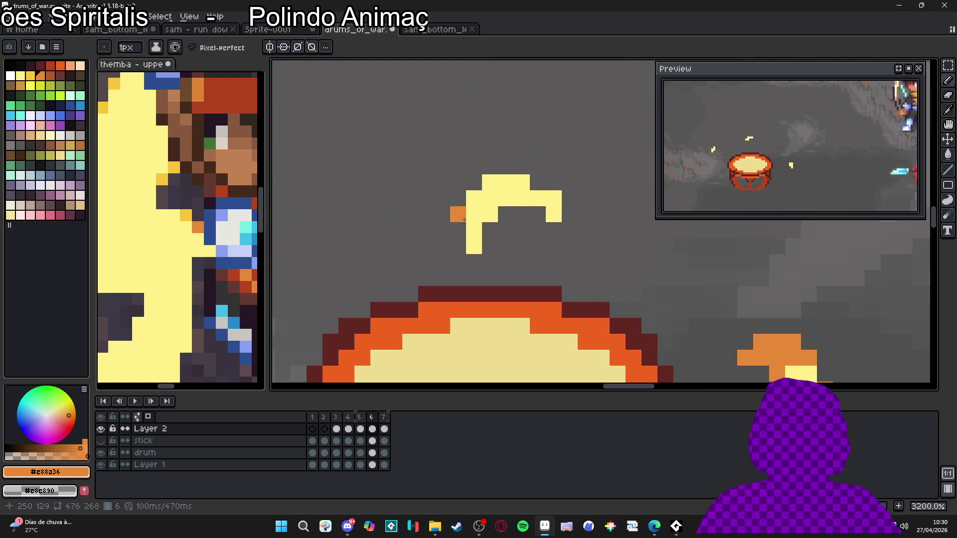
Shade the top arc's left side, top rows and right tip orange, undoing stray strokes.
mouse_move(476, 246)
mouse_down()
mouse_move(474, 198)
mouse_move(490, 182)
mouse_up()
click(506, 182)
key(ctrl+z)
click(524, 182)
click(554, 214)
click(554, 198)
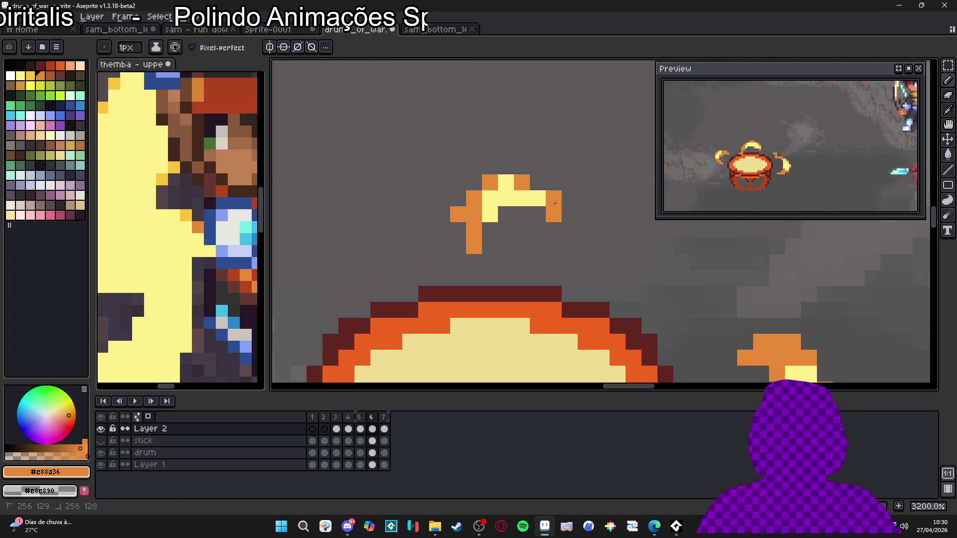
scroll(554, 198, down, 3)
scroll(547, 203, up, 2)
mouse_move(547, 204)
mouse_down()
mouse_move(541, 193)
mouse_move(515, 200)
mouse_move(542, 194)
mouse_move(529, 194)
mouse_up()
scroll(522, 207, down, 2)
scroll(521, 207, up, 2)
key(ctrl+z)
Pick orange again and recolour the small left spark, then advance to frame 7.
alt+click(505, 204)
key(v)
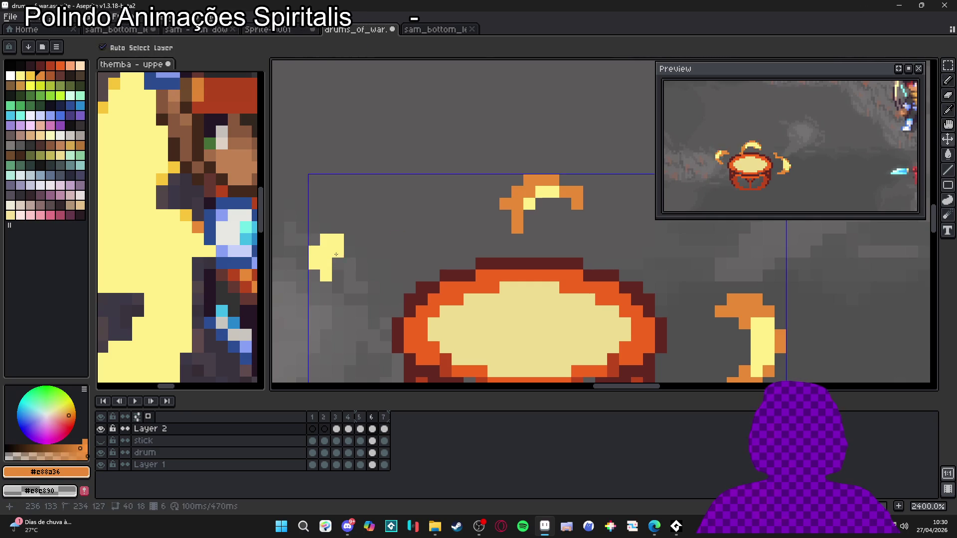
key(b)
mouse_move(332, 240)
mouse_down()
mouse_move(326, 266)
mouse_move(357, 263)
mouse_up()
click(358, 267)
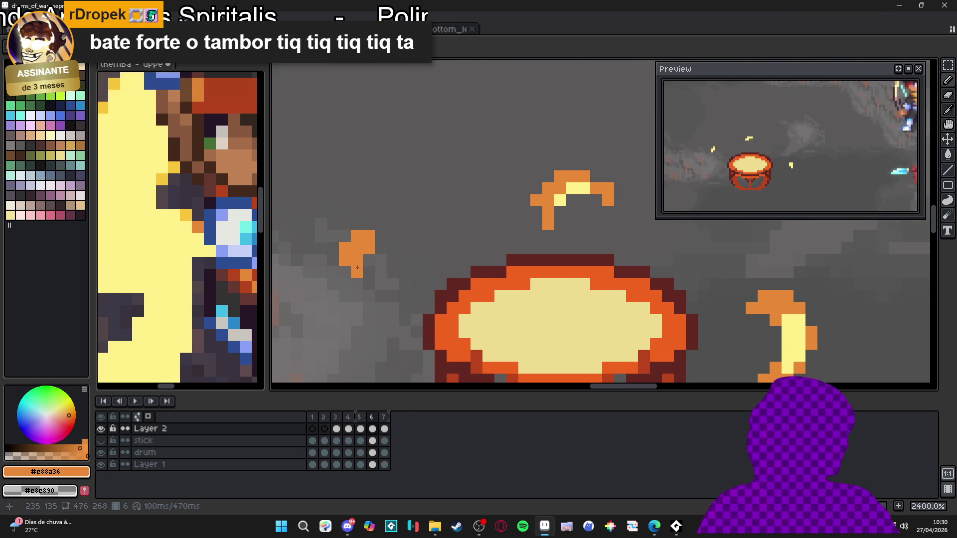
scroll(357, 267, down, 5)
key(period)
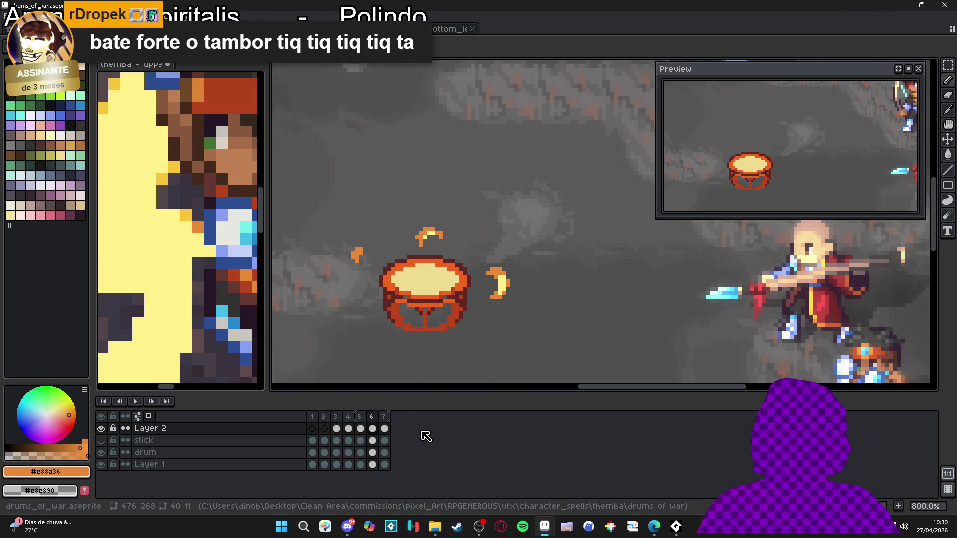
Recolour frame 7's small left and right spark pixels orange.
click(386, 431)
scroll(414, 259, up, 3)
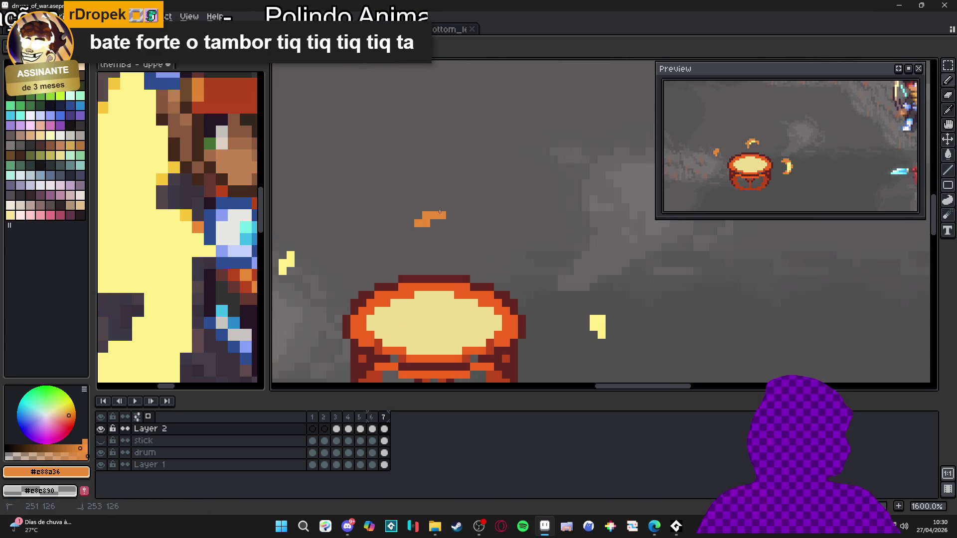
scroll(336, 262, up, 2)
key(ctrl+z)
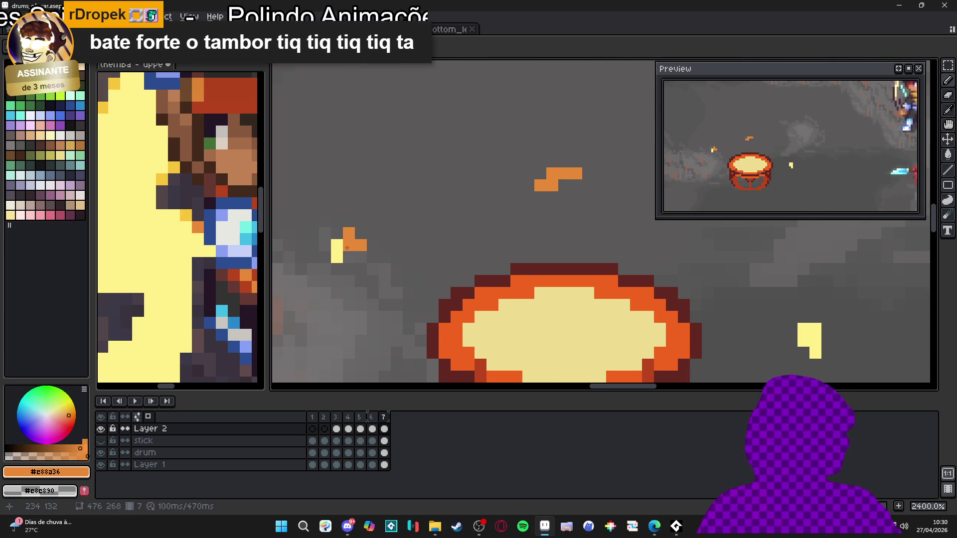
click(341, 249)
scroll(509, 284, down, 2)
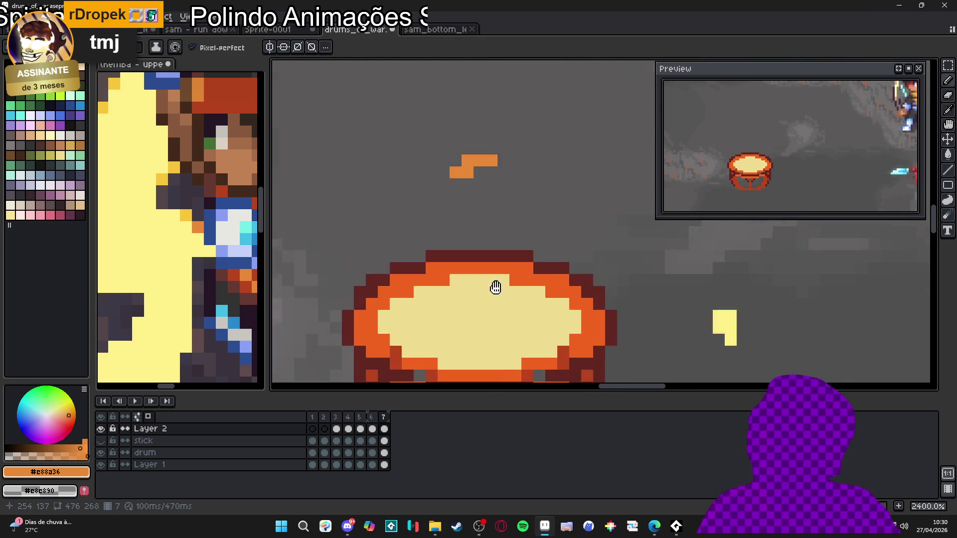
scroll(578, 269, up, 2)
click(588, 264)
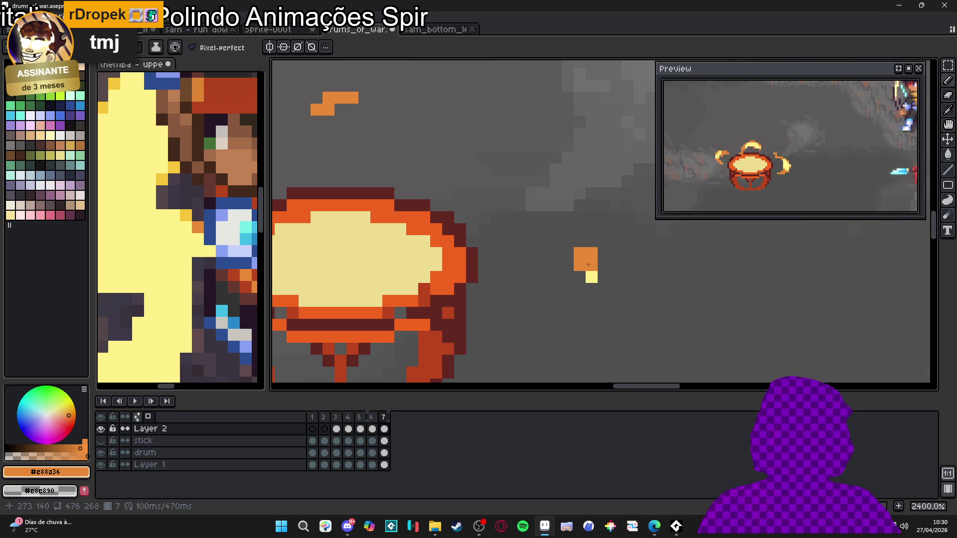
Review frame 4, then move to frame 5.
scroll(586, 273, down, 7)
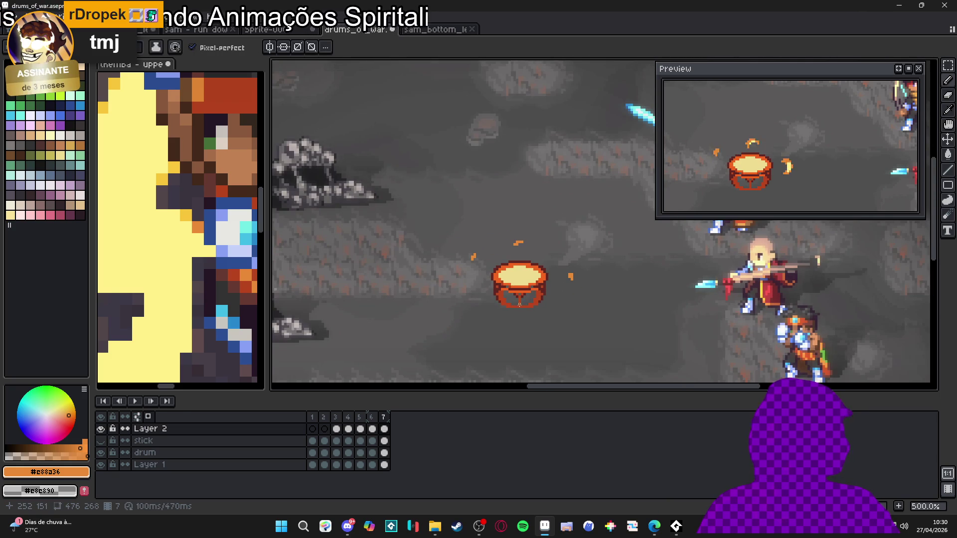
click(349, 429)
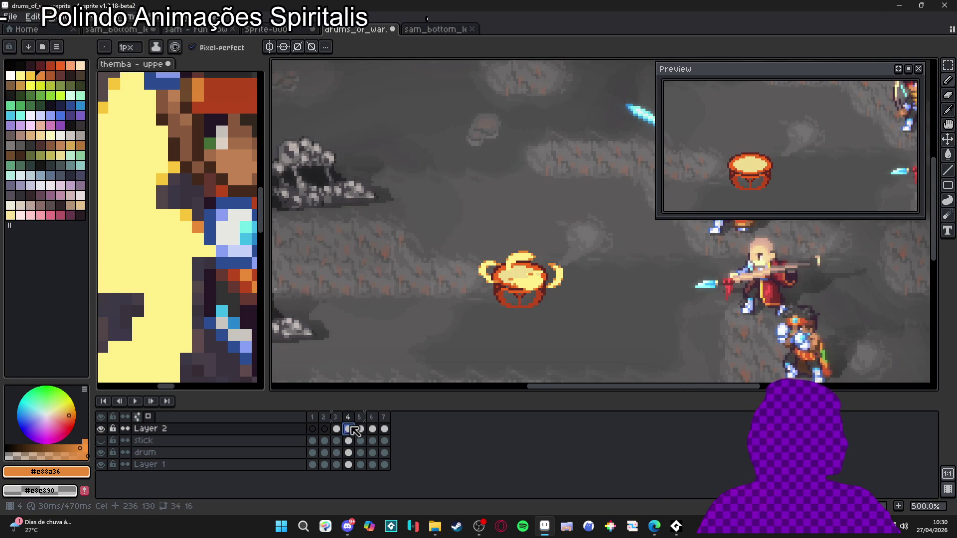
click(360, 429)
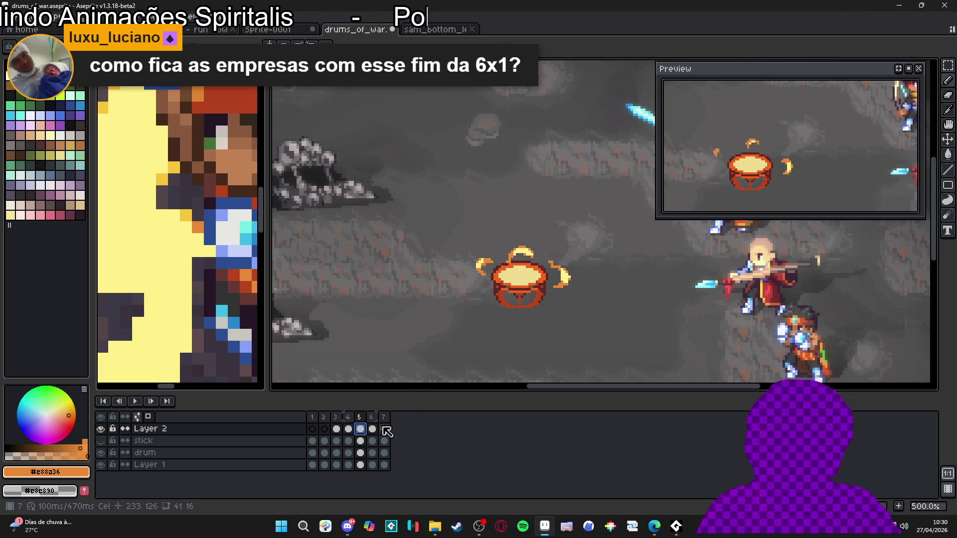
On frame 5, paint light-yellow #FFF089 pixels along the drum's lower rim.
click(349, 429)
scroll(533, 292, up, 4)
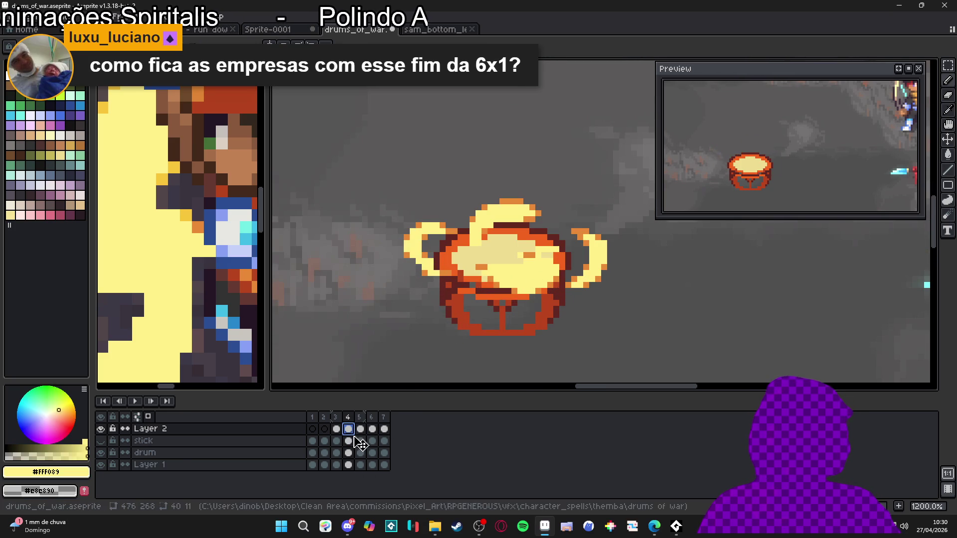
key(Right)
click(536, 282)
click(523, 283)
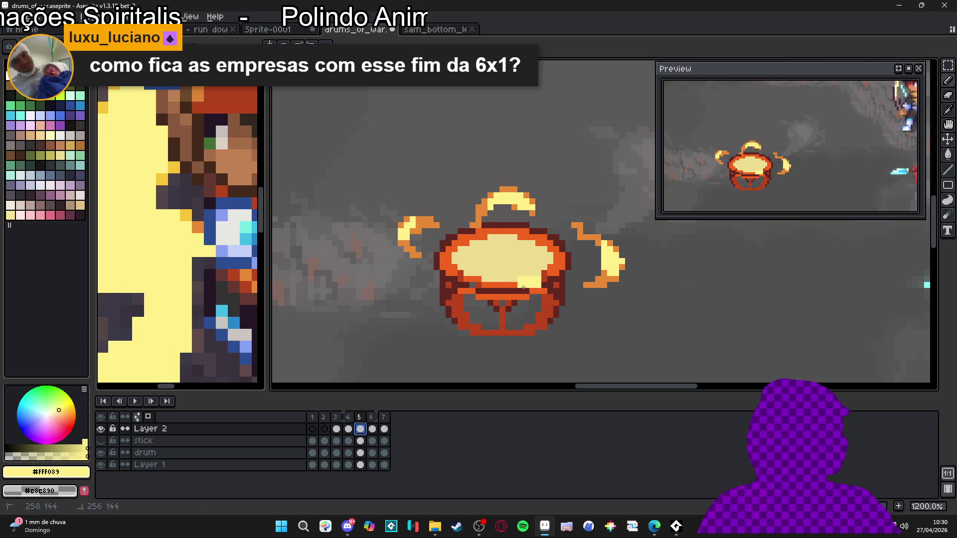
click(524, 294)
click(518, 303)
click(503, 294)
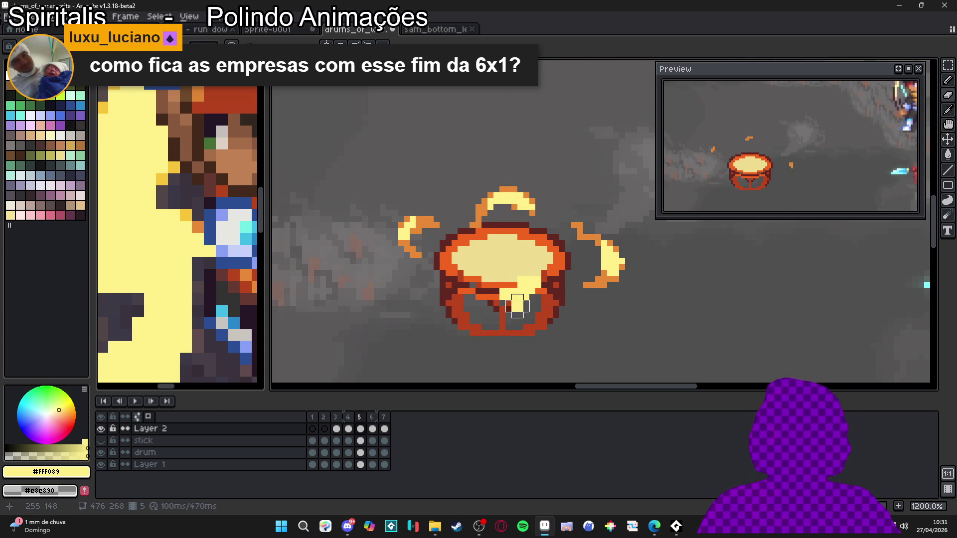
Erase a stray rim pixel, extend the light-yellow patch up-right, and add an orange drumhead pixel.
key(e)
click(517, 313)
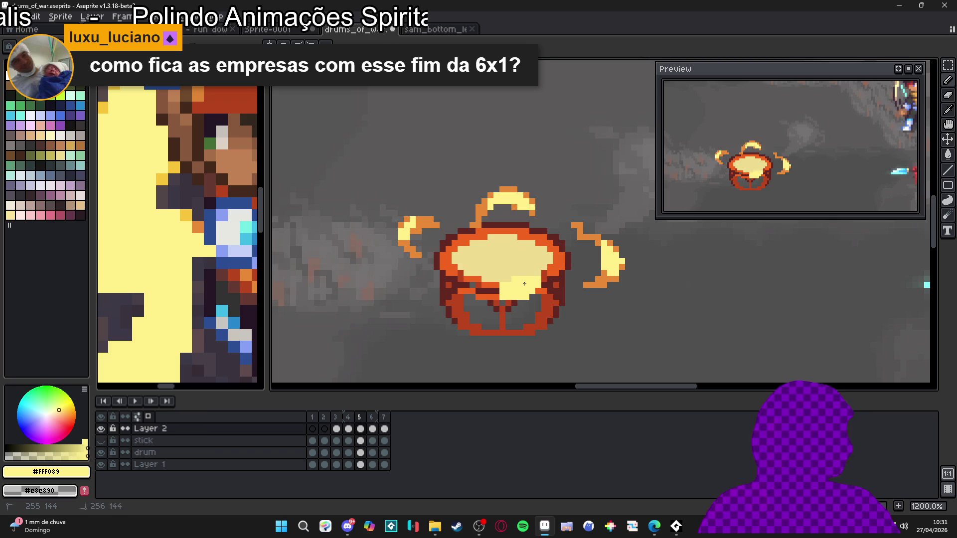
click(541, 291)
drag(545, 285, 561, 274)
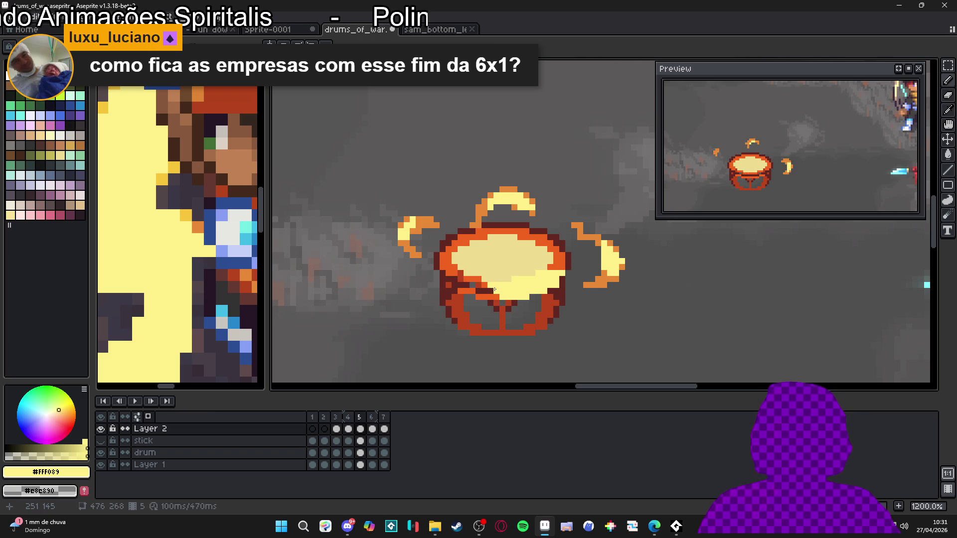
click(372, 429)
click(360, 429)
click(569, 277)
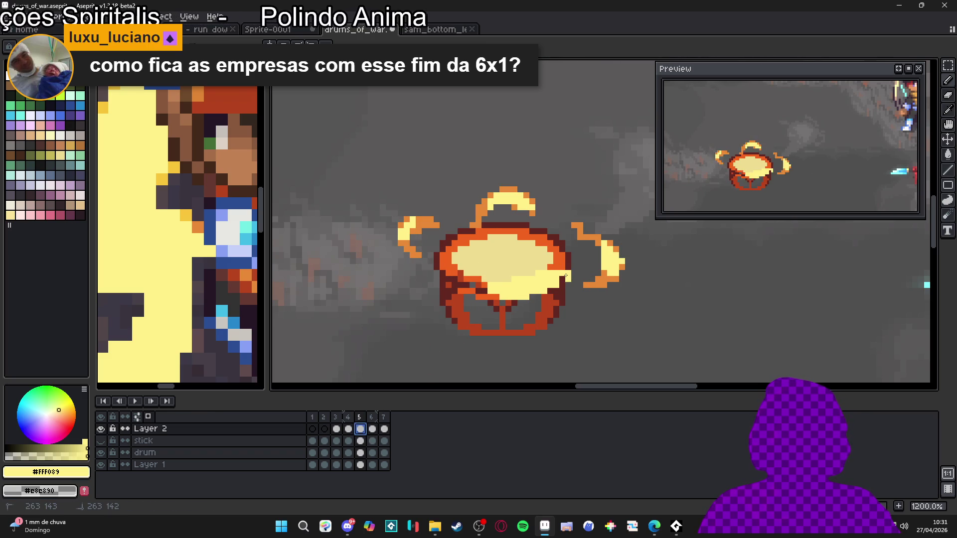
alt+click(574, 273)
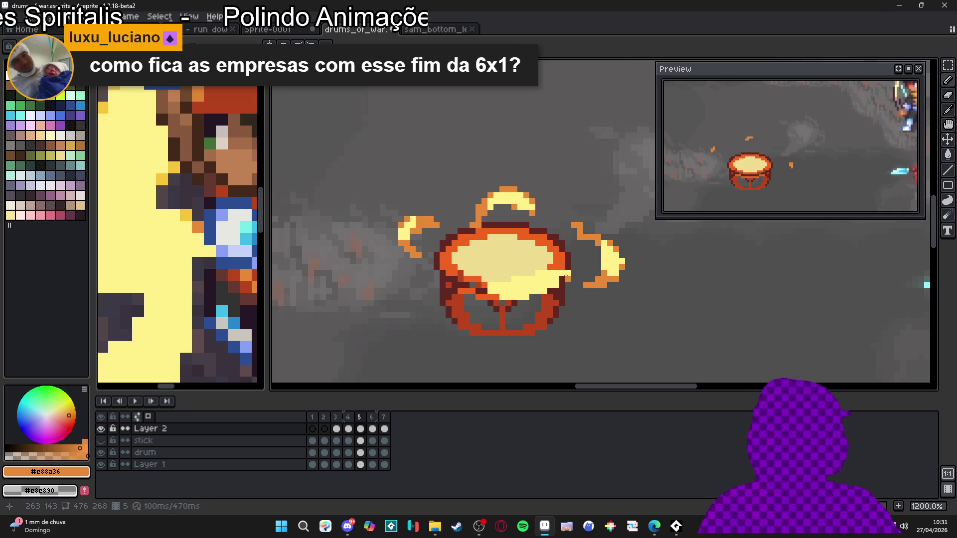
click(545, 271)
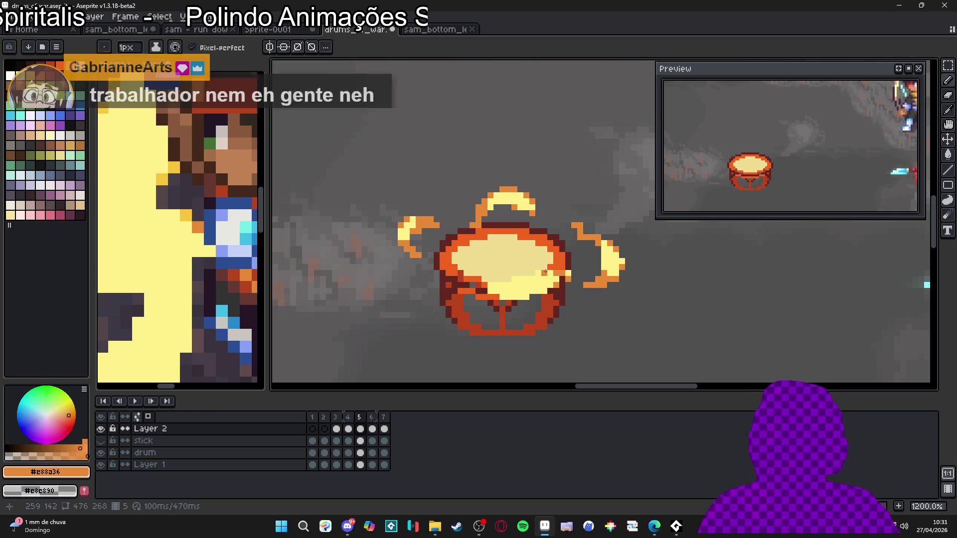
Add orange shading dots on frame 5's drumhead.
click(550, 273)
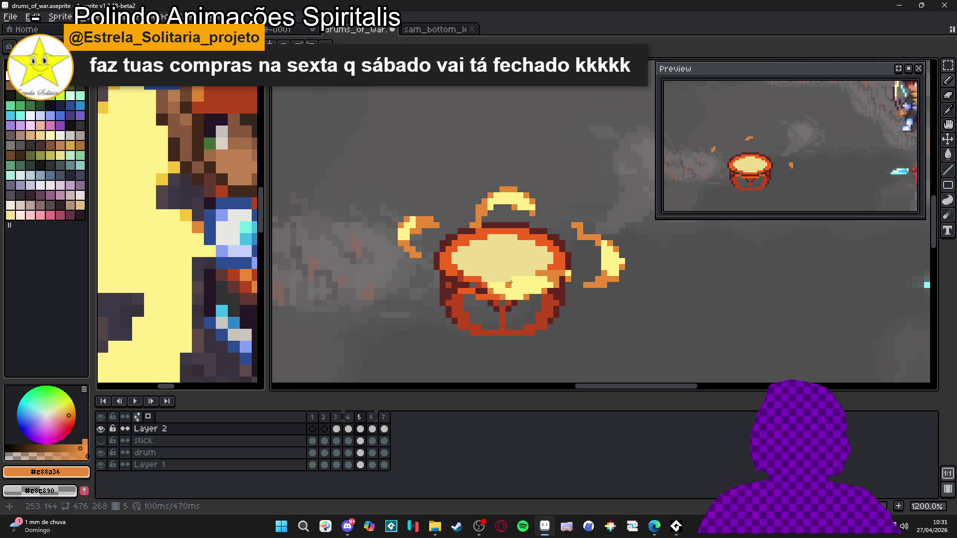
click(519, 279)
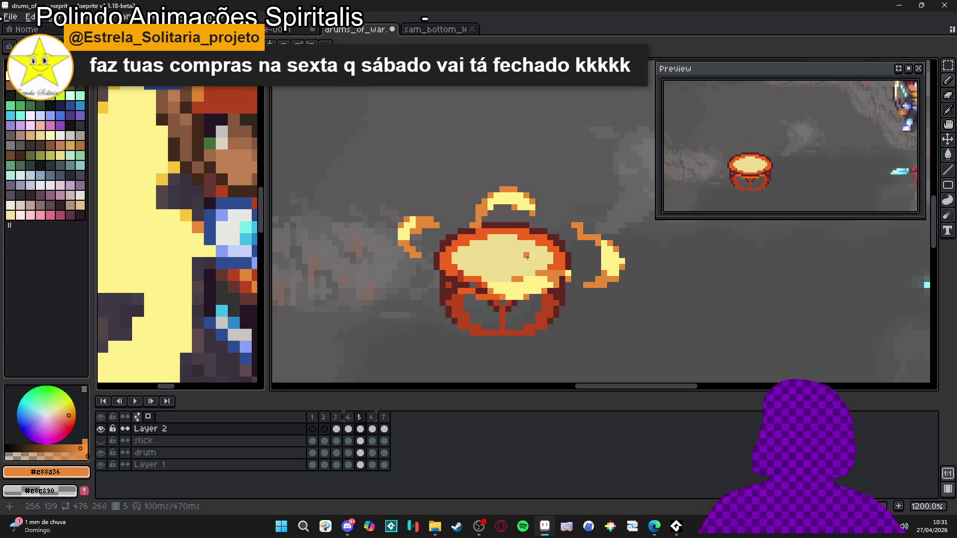
scroll(573, 291, up, 1)
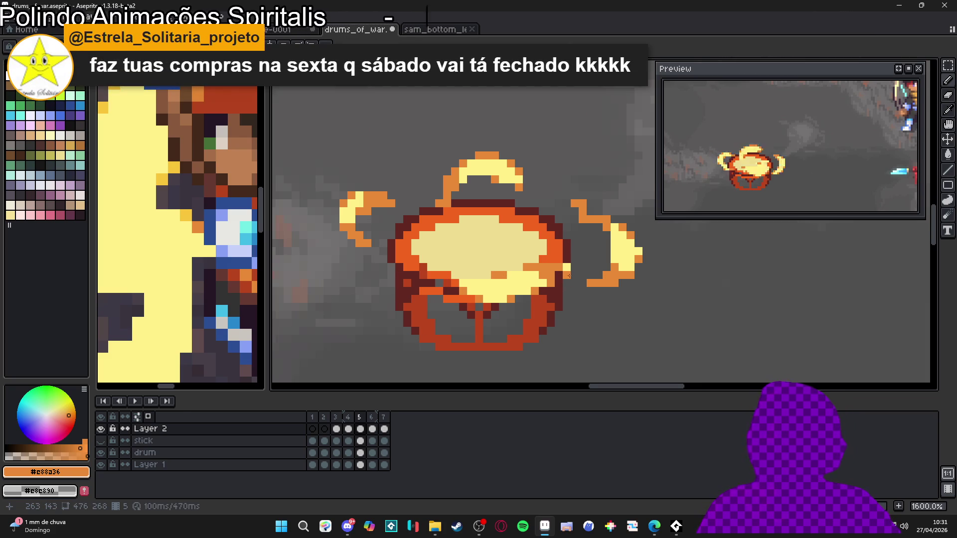
key(e)
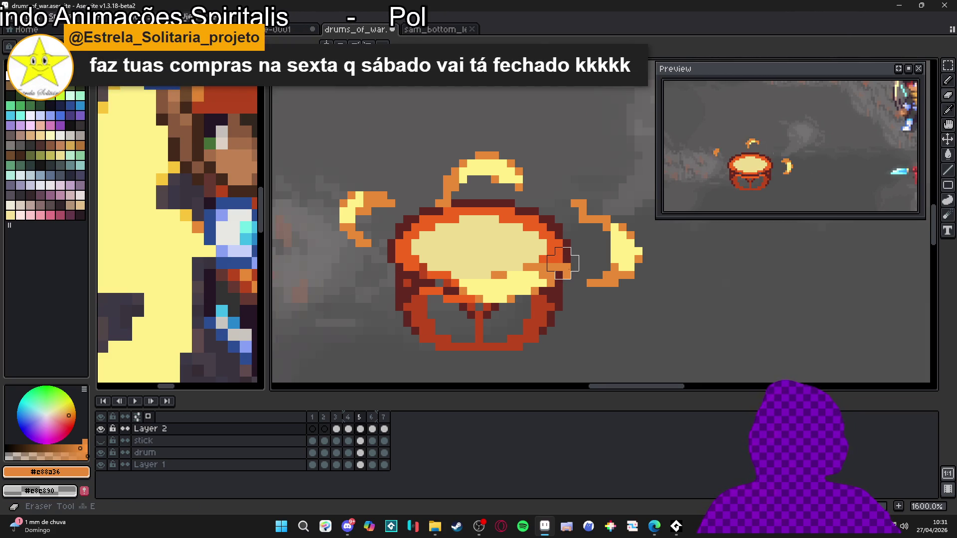
scroll(563, 266, down, 1)
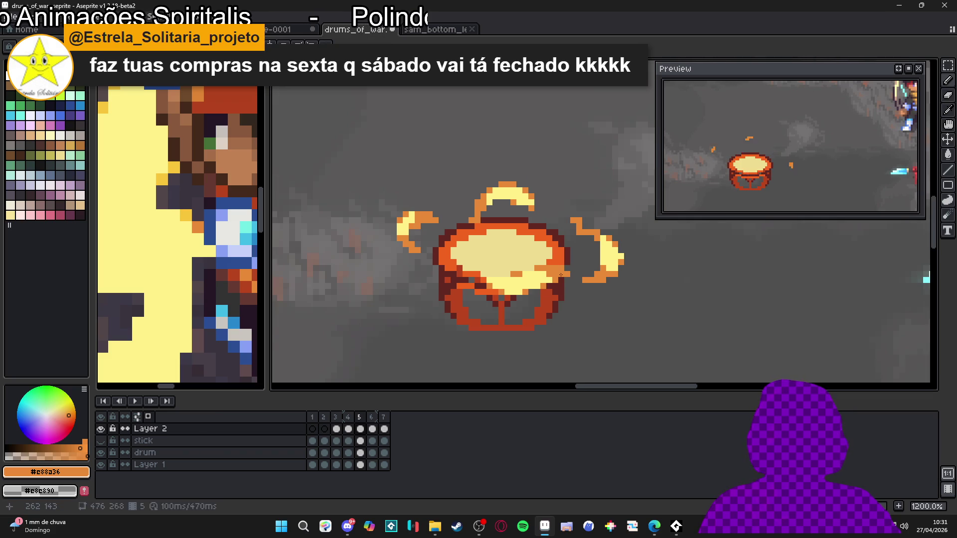
scroll(561, 274, down, 3)
scroll(563, 267, up, 4)
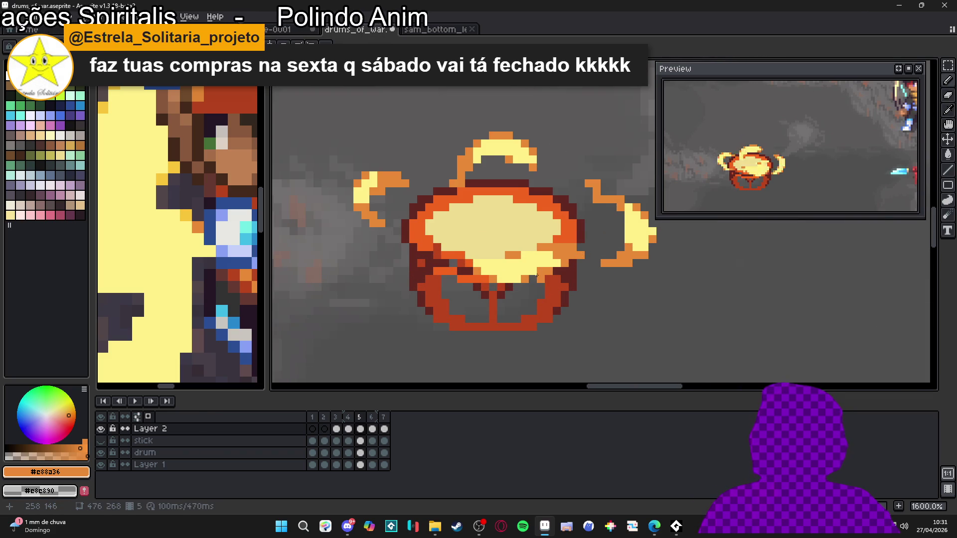
scroll(539, 280, down, 1)
scroll(552, 301, up, 1)
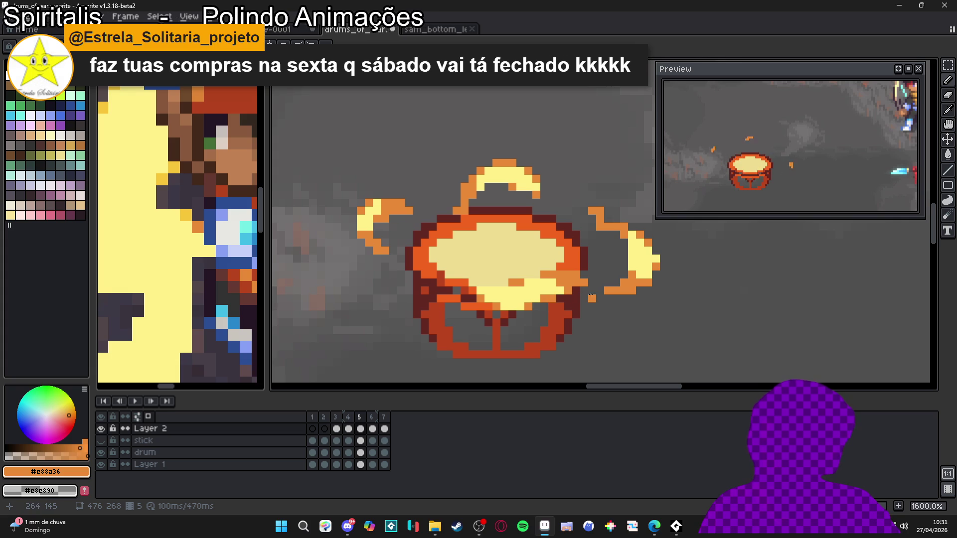
scroll(569, 306, down, 1)
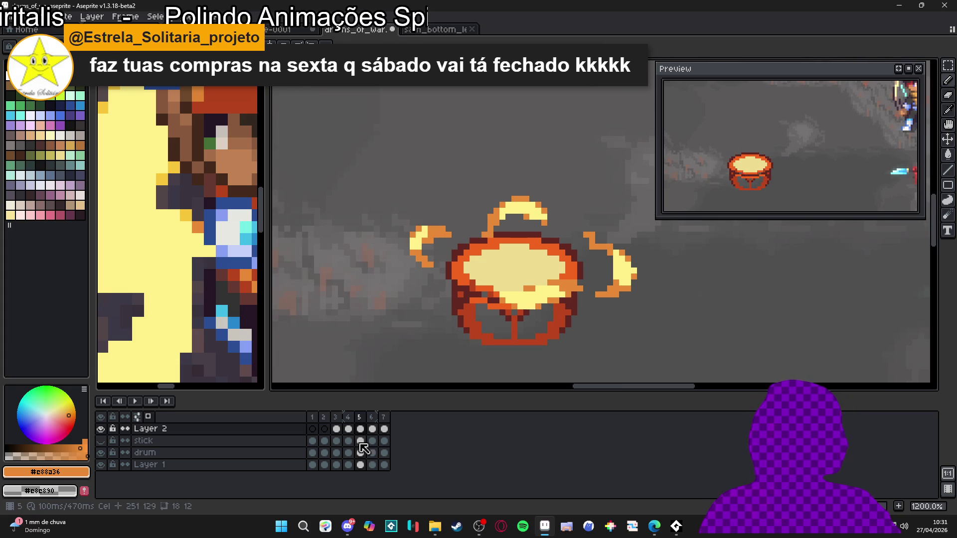
On frame 6, paint lighter orange along the drum's lower-right rim.
click(373, 429)
click(360, 429)
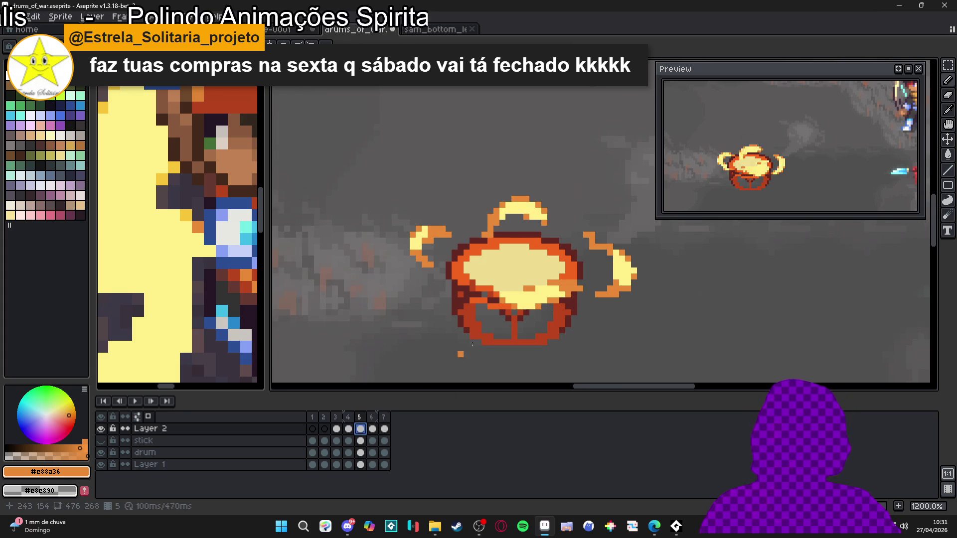
click(373, 432)
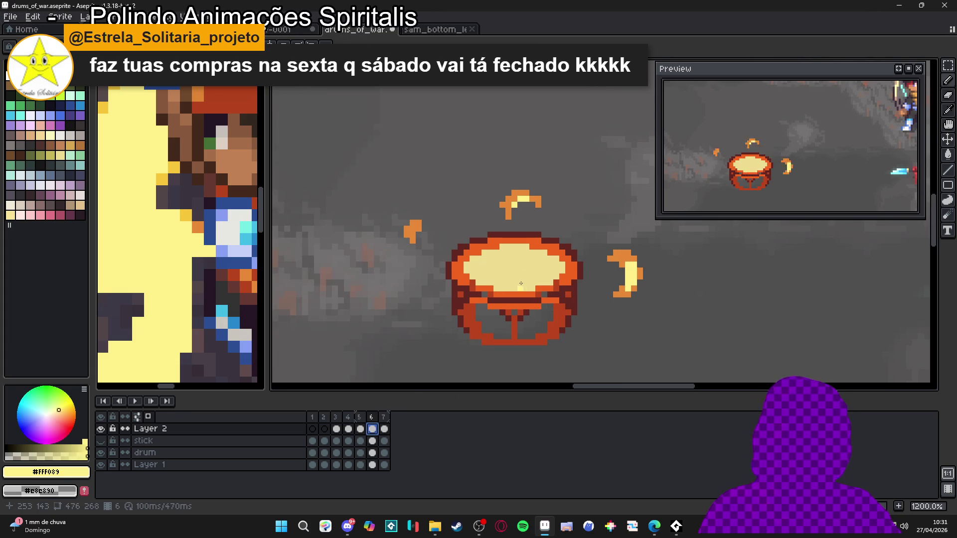
alt+click(529, 252)
click(360, 429)
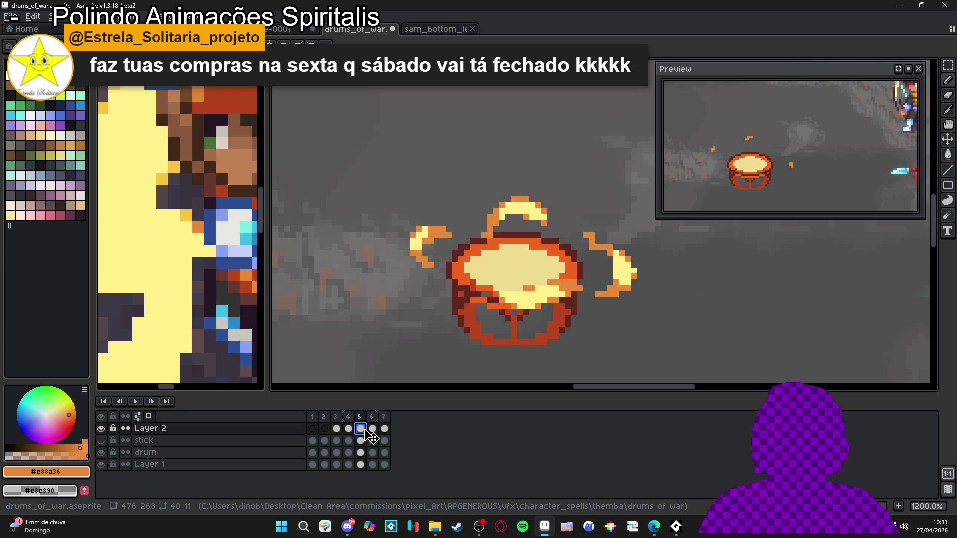
click(372, 429)
drag(553, 300, 534, 295)
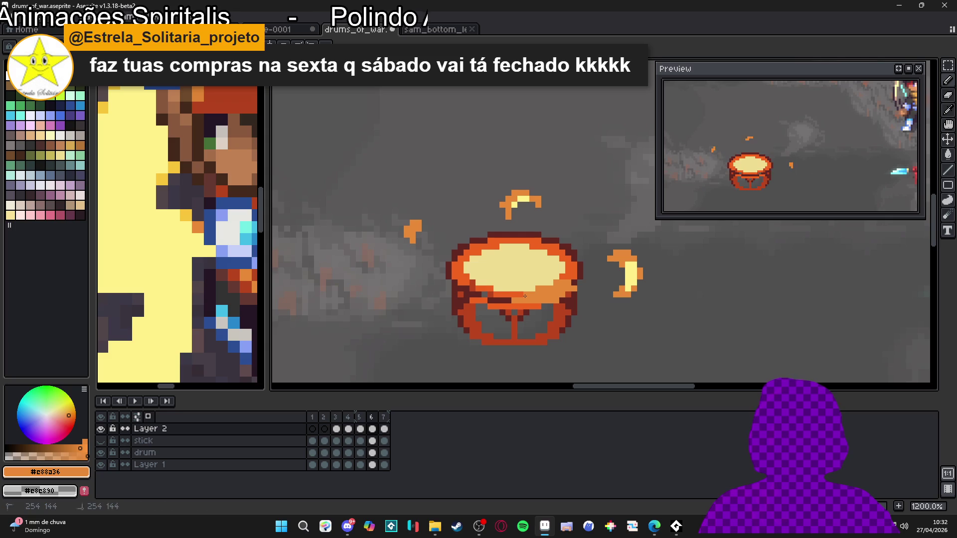
click(361, 428)
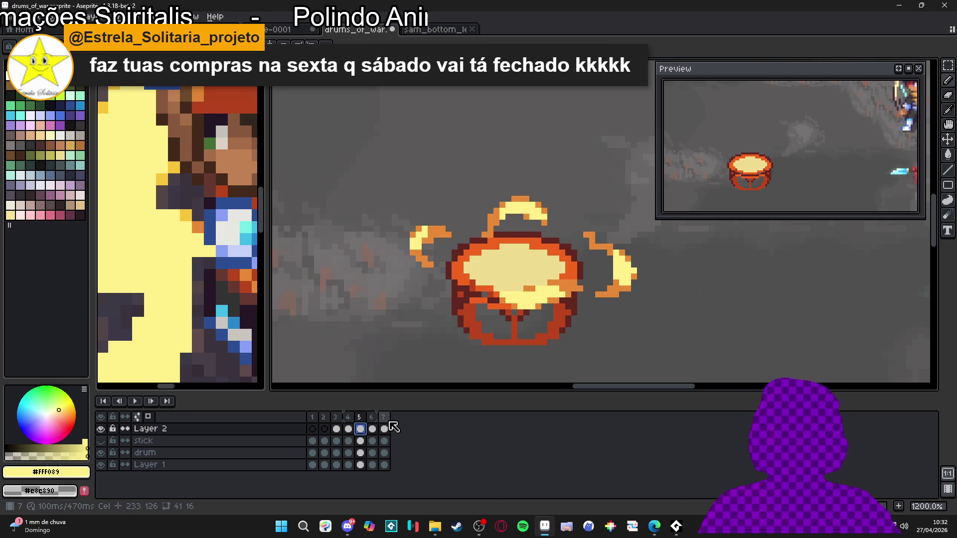
click(373, 429)
Add light-yellow #FFF089 highlight pixels along frame 6's lower-right rim.
scroll(546, 289, up, 1)
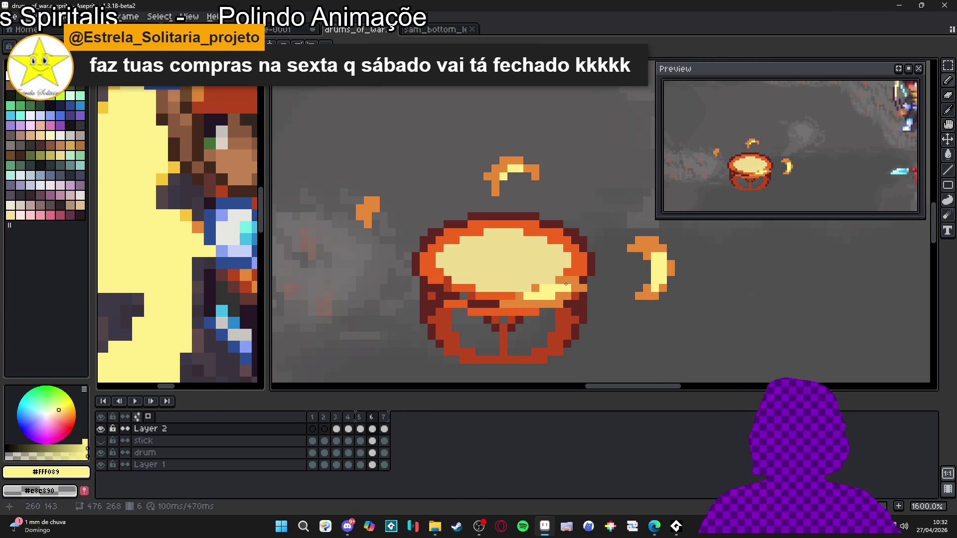
click(569, 285)
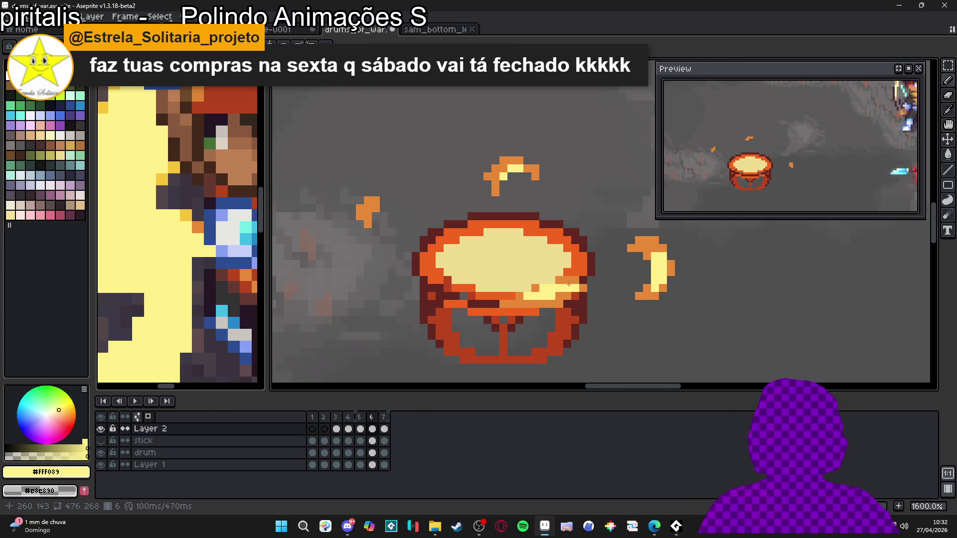
click(574, 279)
click(528, 303)
click(512, 305)
scroll(542, 302, down, 3)
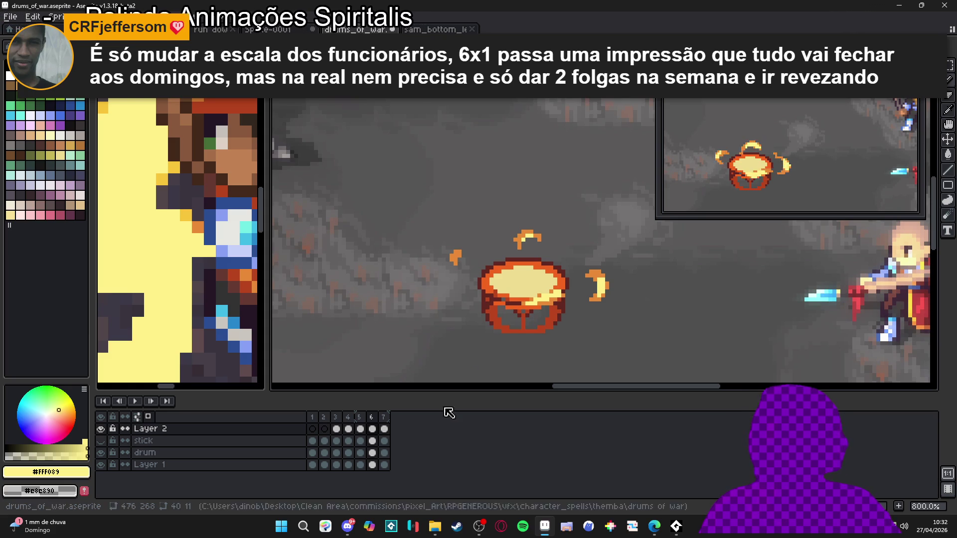
On frame 6, marquee-select the yellow rim highlight, nudge it right and down, and commit.
key(Left)
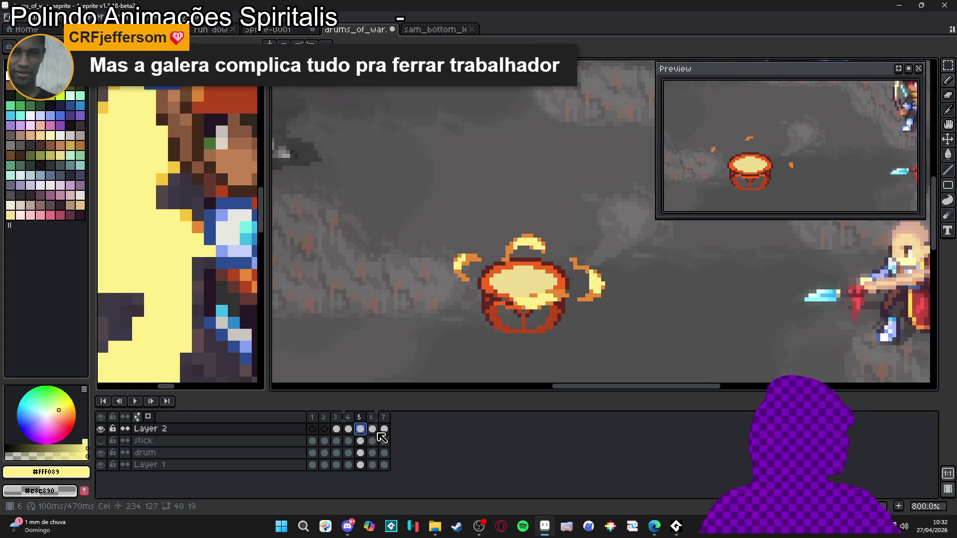
click(373, 429)
key(Escape)
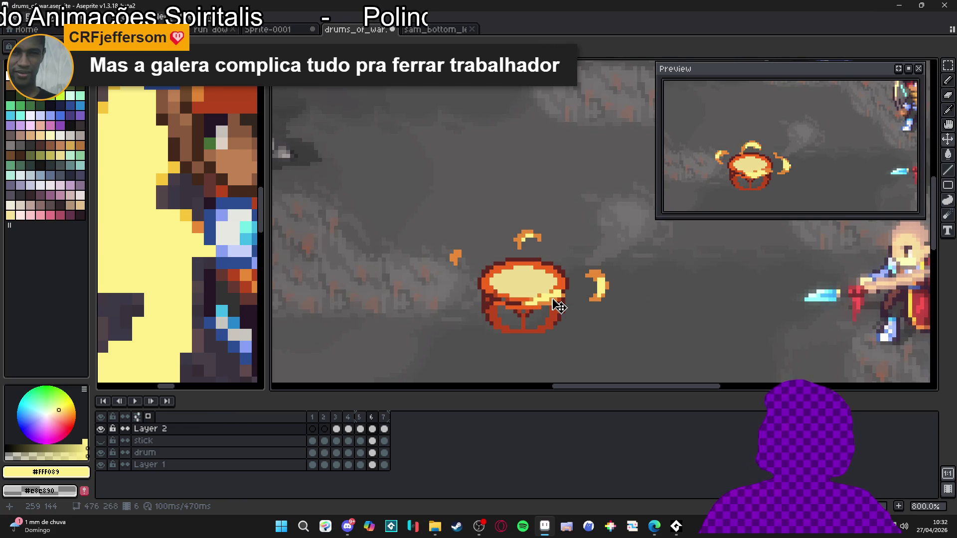
click(360, 429)
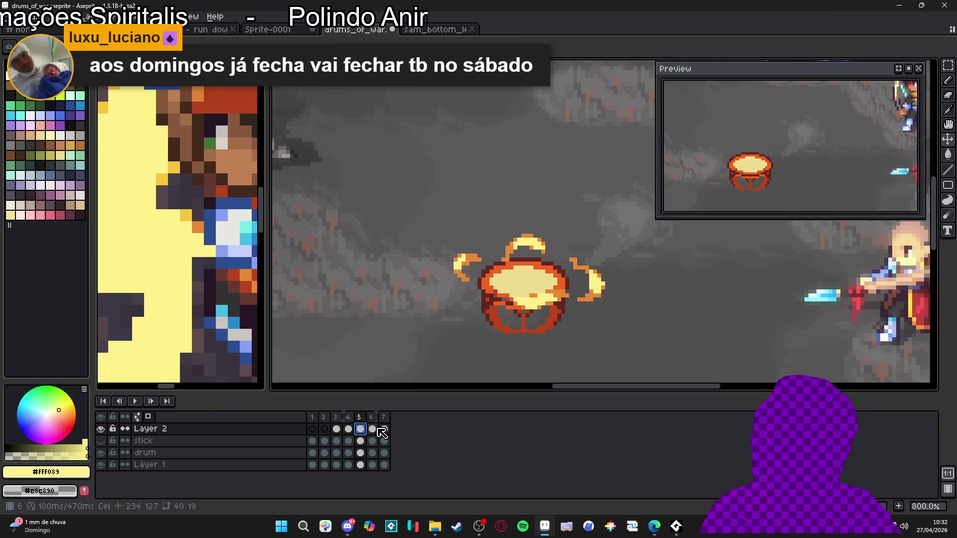
click(378, 429)
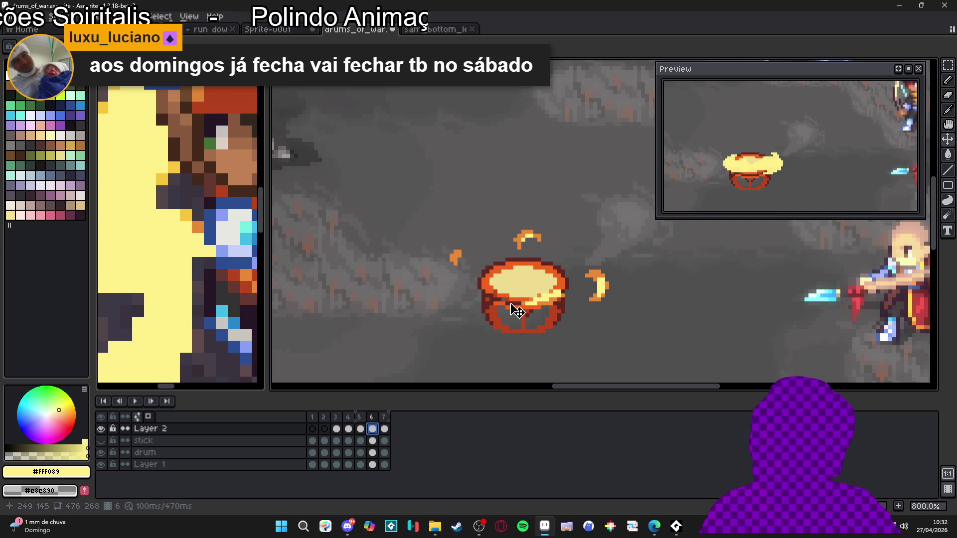
scroll(546, 311, up, 2)
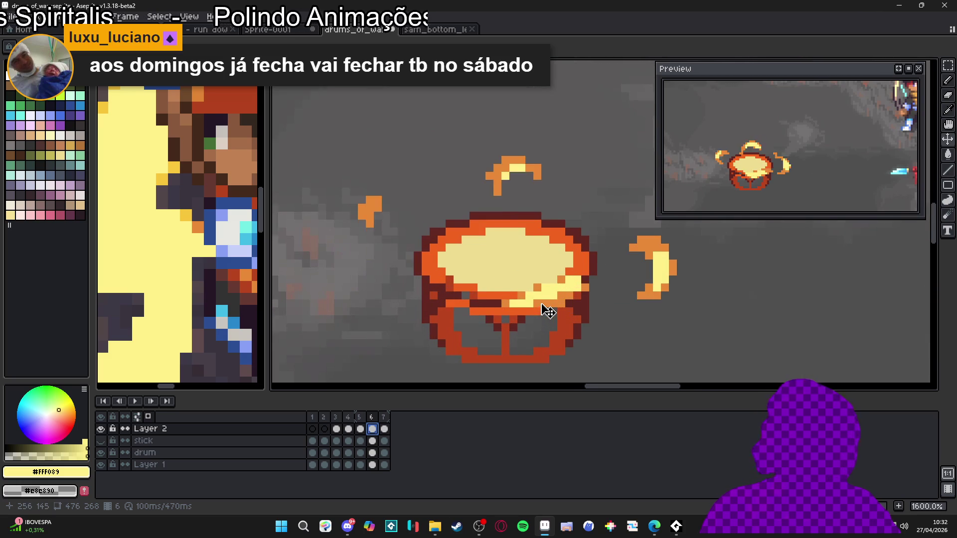
scroll(546, 311, up, 1)
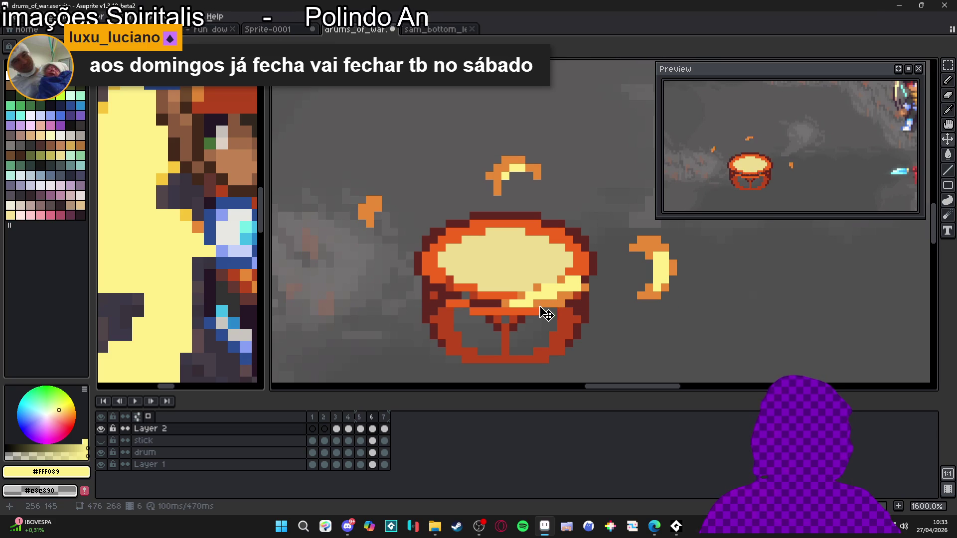
drag(613, 255, 500, 365)
drag(539, 325, 543, 331)
key(Return)
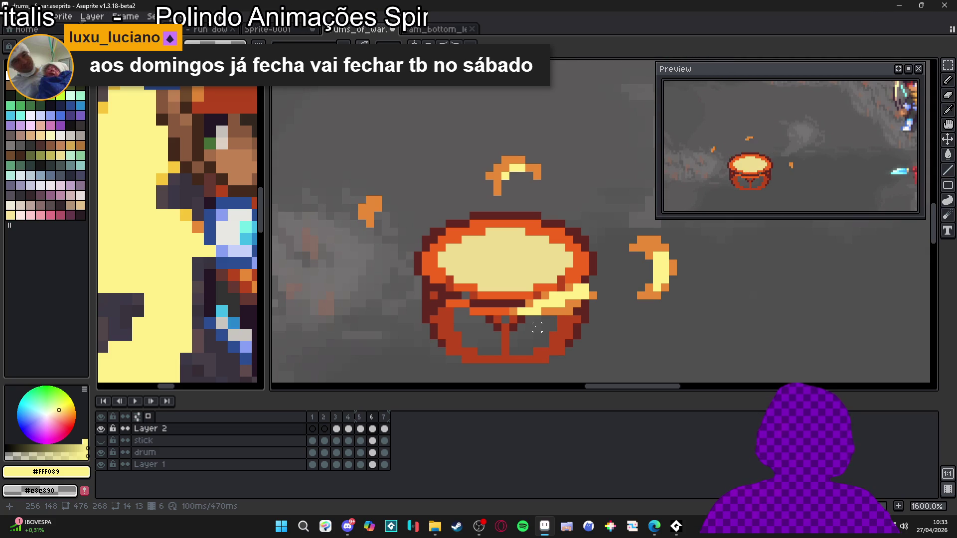
Eyedrop the drum's orange and paint one orange pixel on frame 6's lower-right highlight.
scroll(531, 301, up, 3)
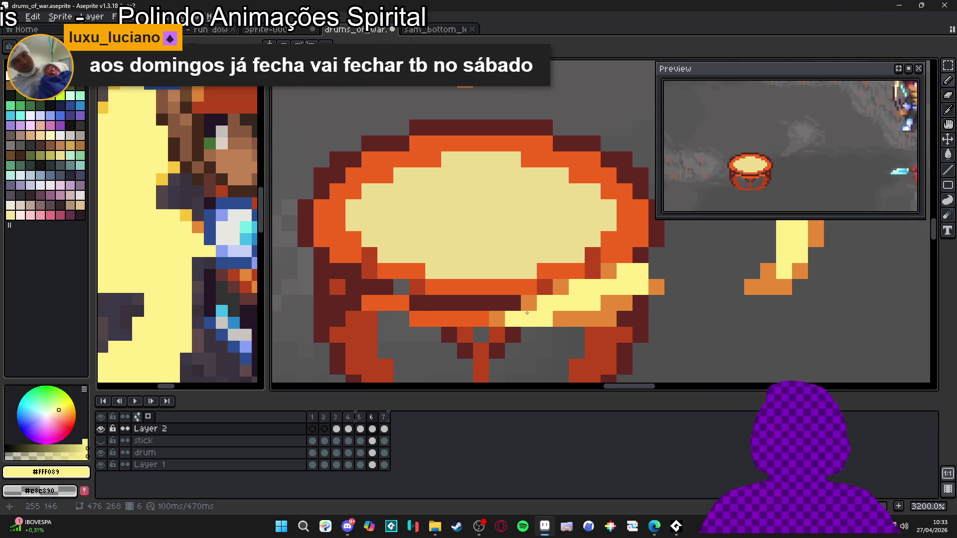
scroll(532, 301, down, 1)
scroll(533, 300, down, 1)
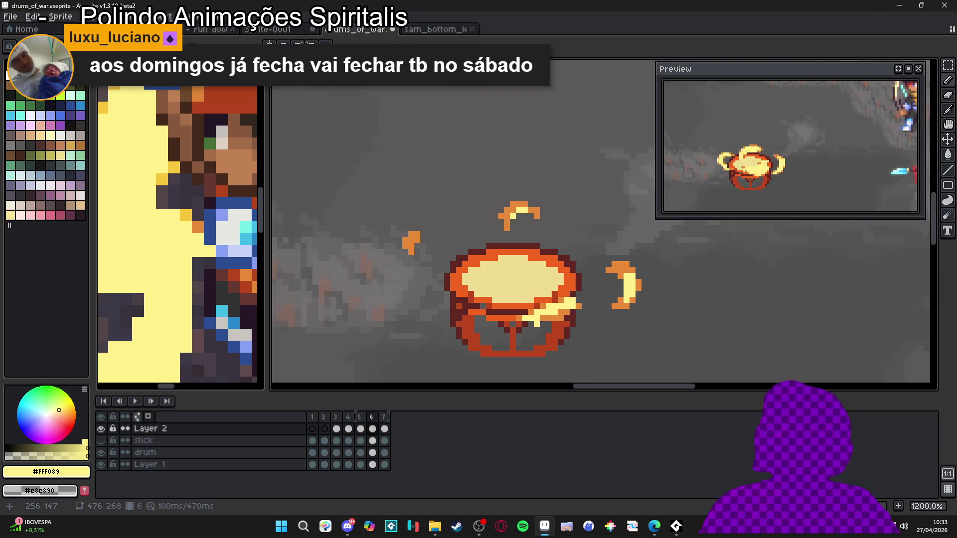
alt+click(543, 323)
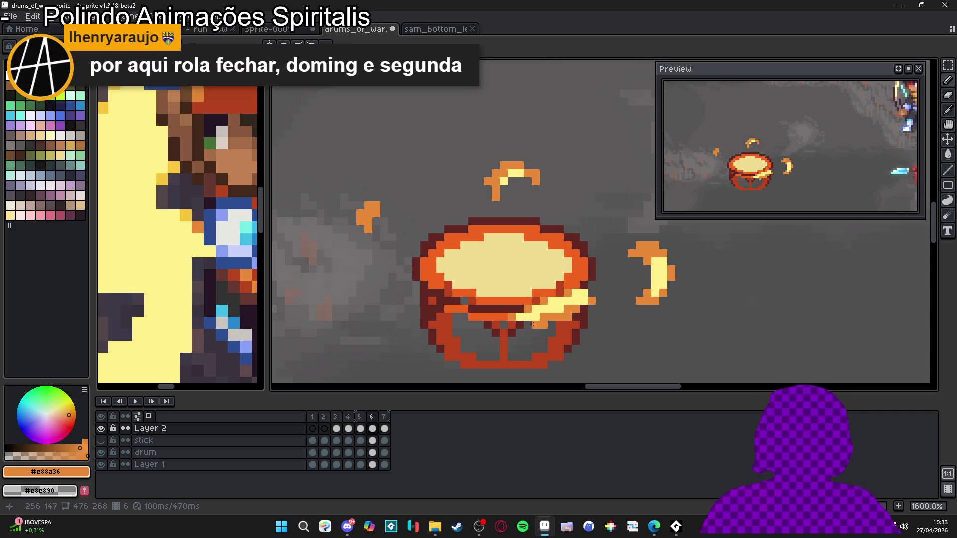
click(549, 325)
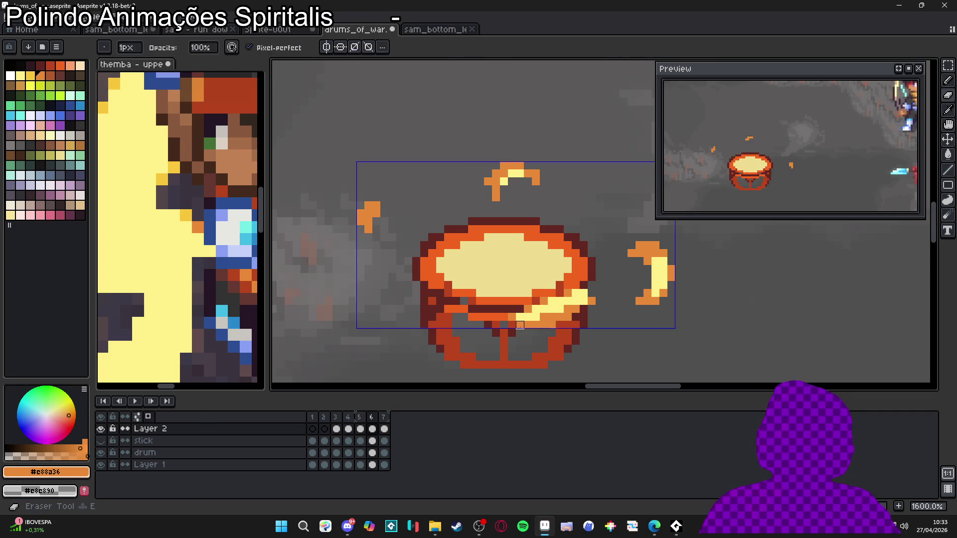
key(b)
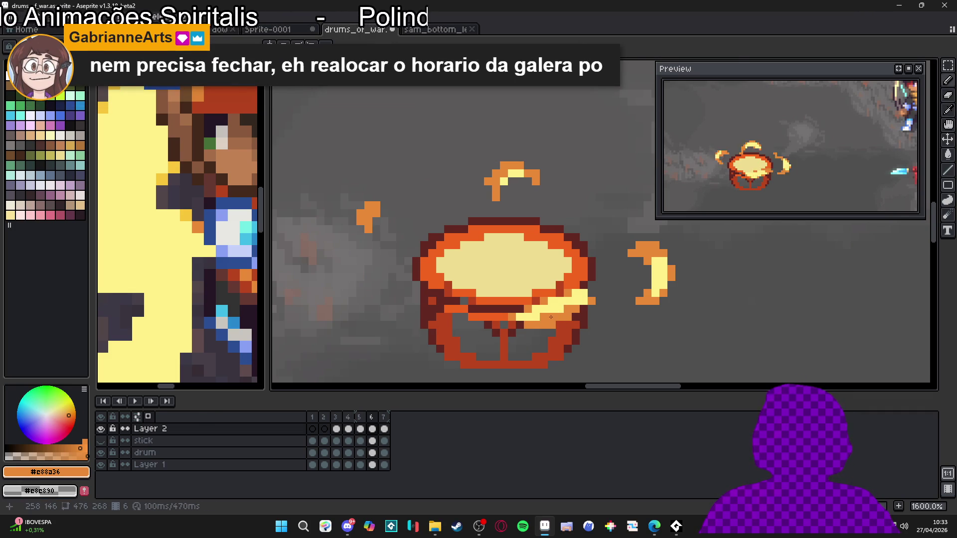
scroll(551, 317, down, 3)
scroll(552, 317, up, 2)
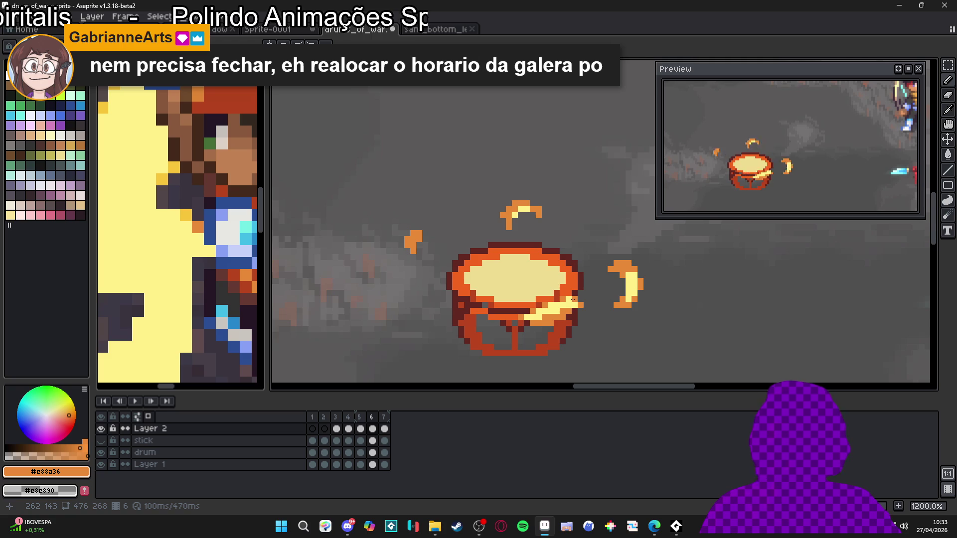
Compare frames 5 and 6, then move on to frame 7.
click(360, 429)
click(378, 429)
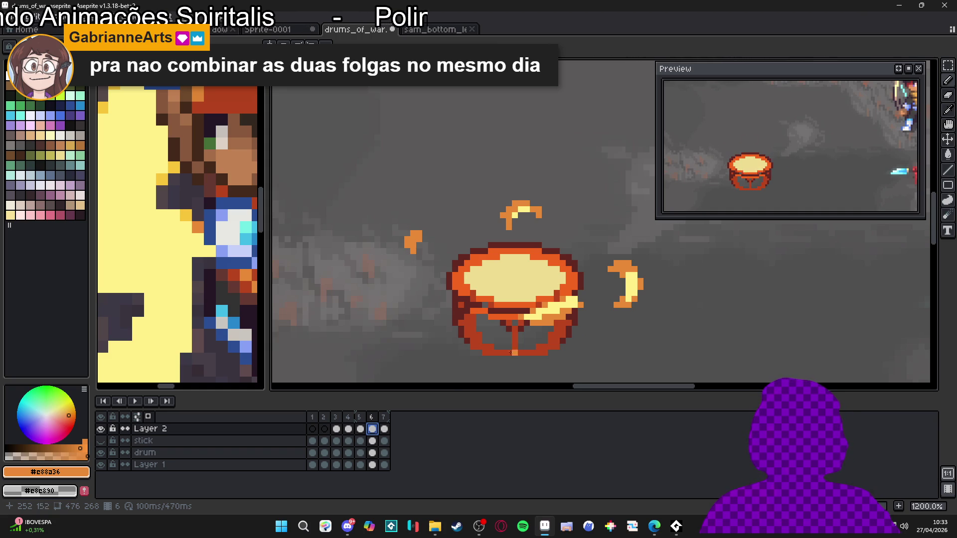
click(384, 429)
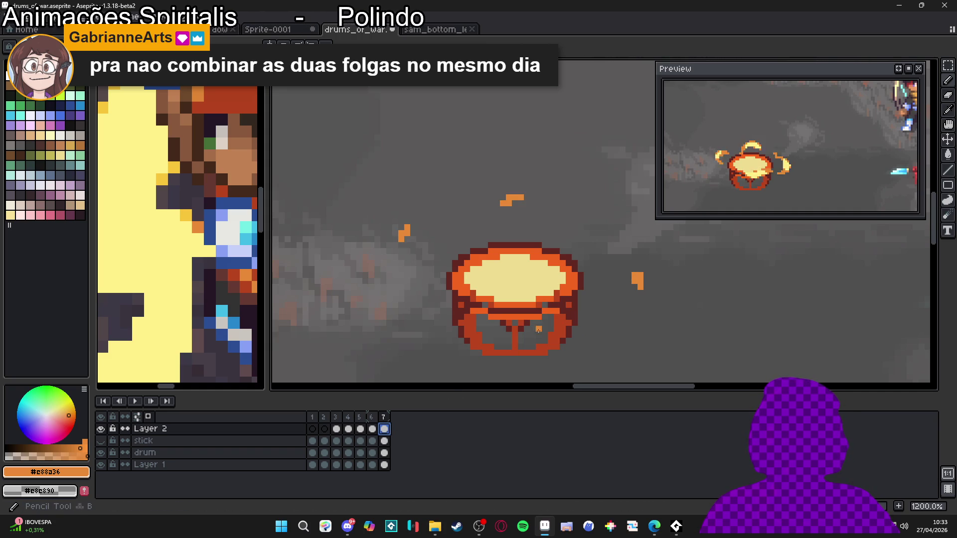
Paint orange pixels along the drum's upper-right rim on frame 7.
key(Left)
click(384, 429)
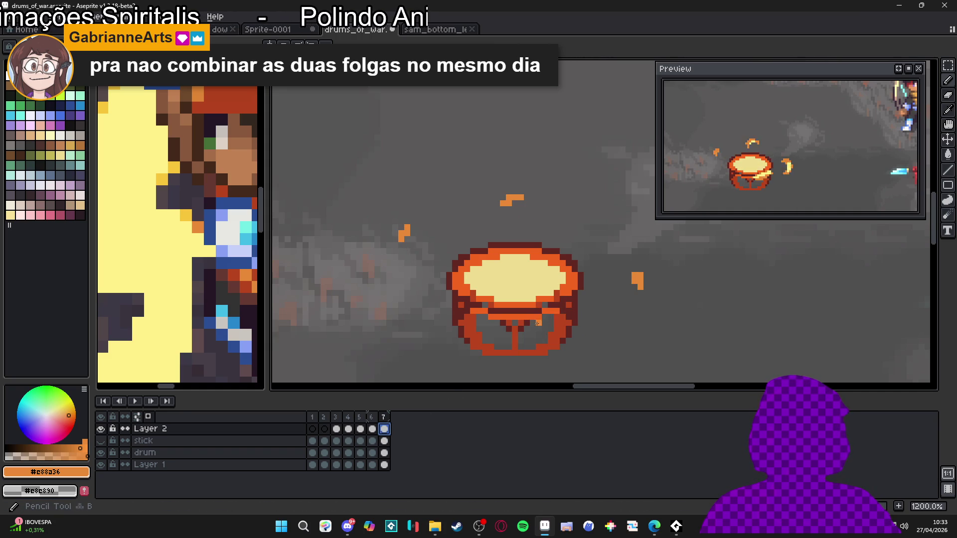
drag(555, 305, 572, 313)
click(576, 305)
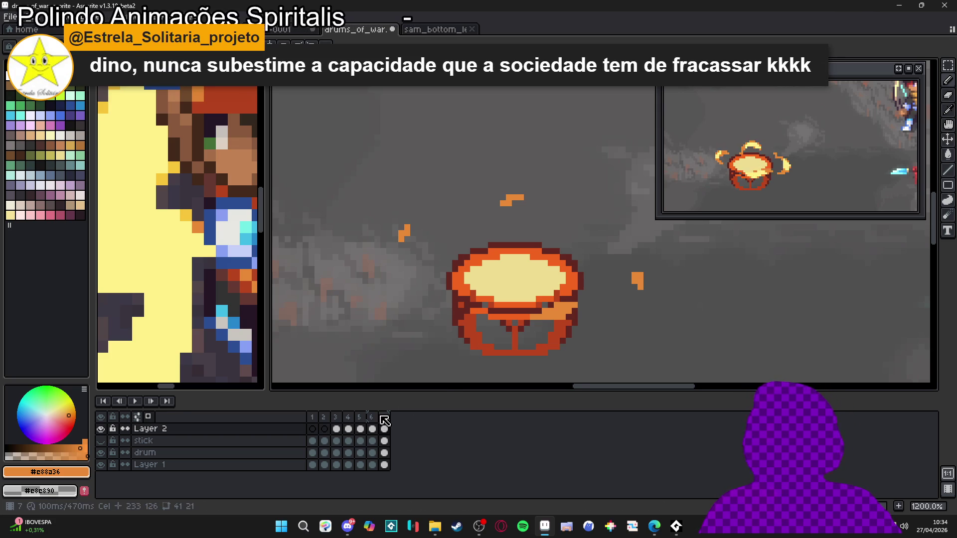
Eyedrop pale yellow #FFF089 from frame 6 and paint highlights over frame 7's orange rim.
click(371, 416)
alt+click(564, 301)
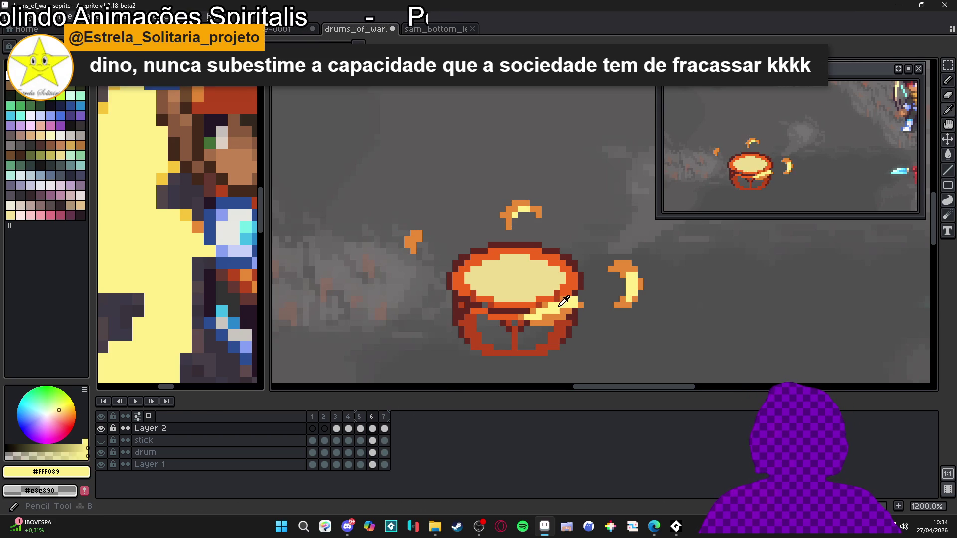
key(Right)
drag(546, 312, 567, 306)
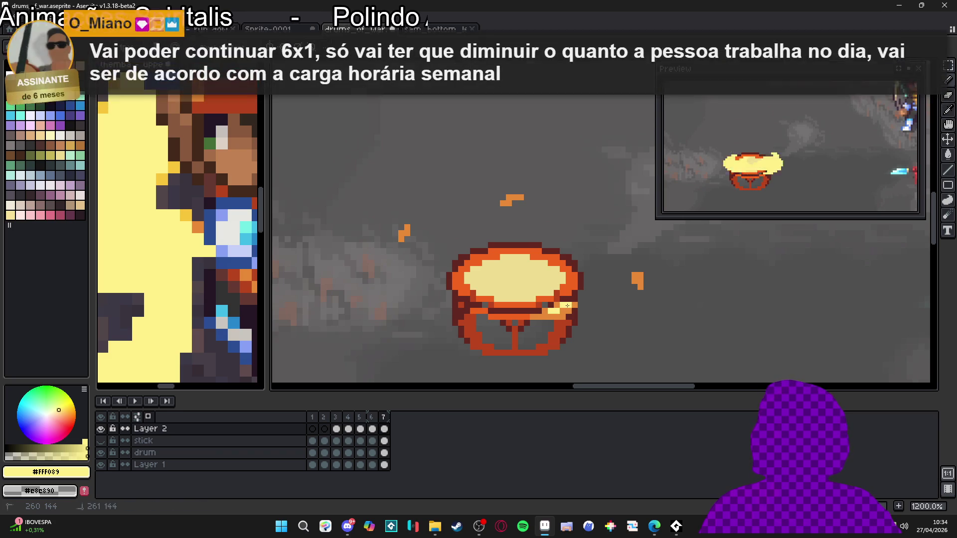
scroll(559, 310, down, 3)
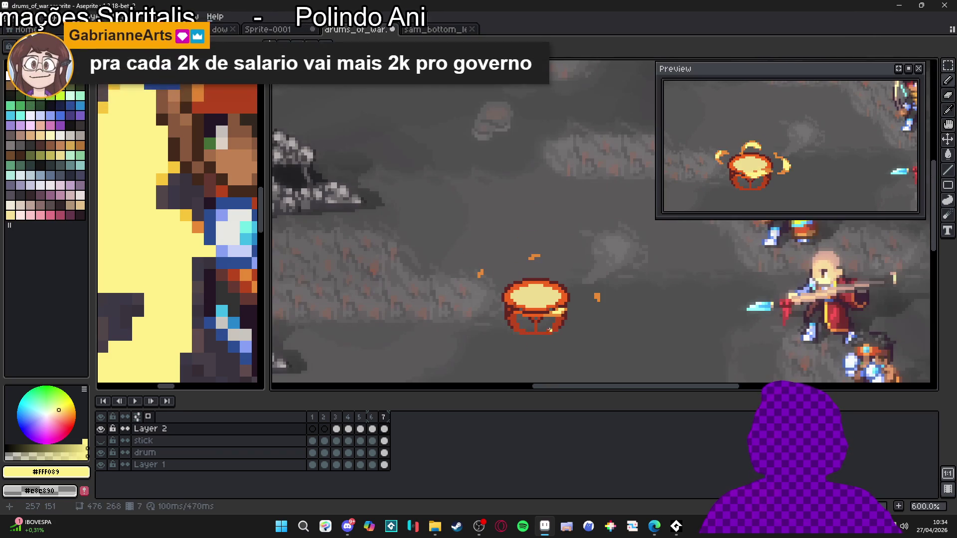
Compare frames 6 and 7, save drums_of_war.aseprite, and jump to frame 3.
click(372, 429)
click(384, 431)
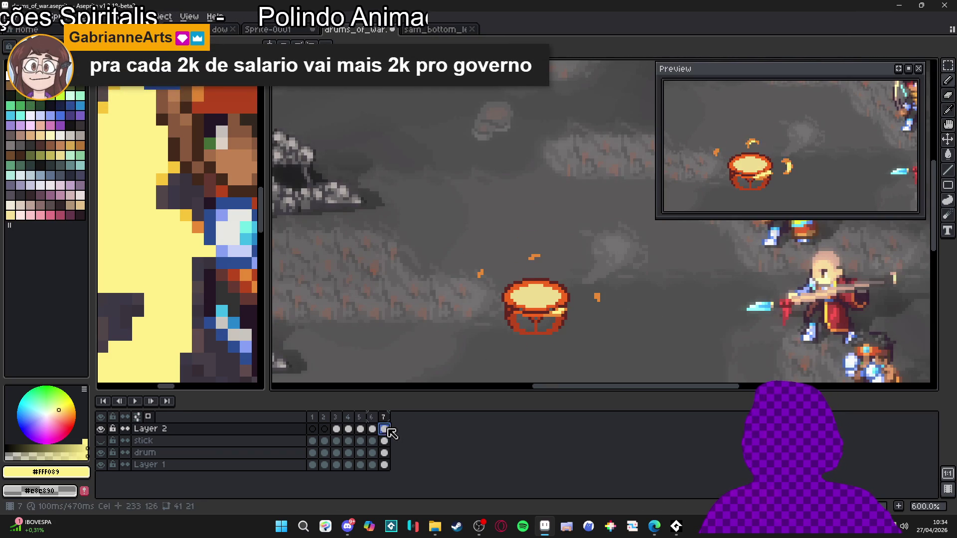
key(ctrl+s)
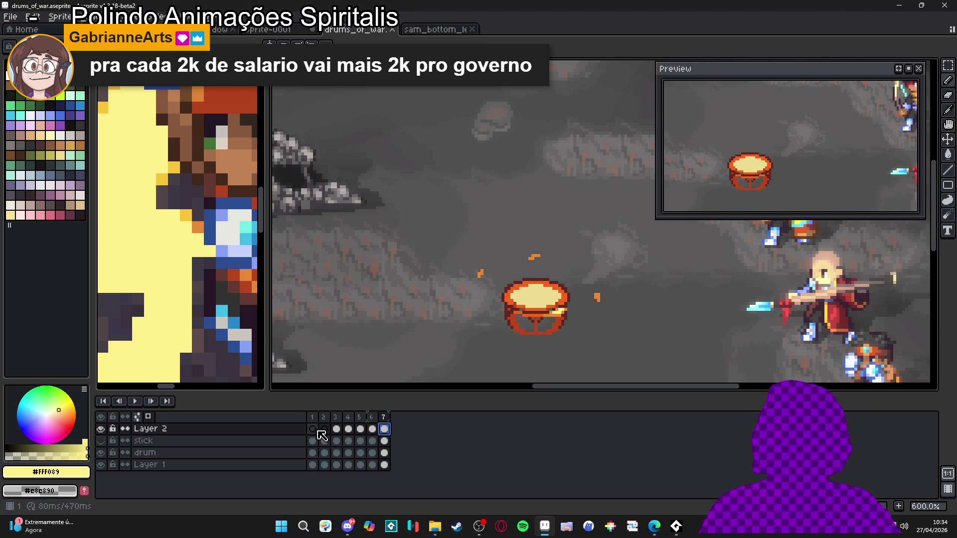
click(336, 429)
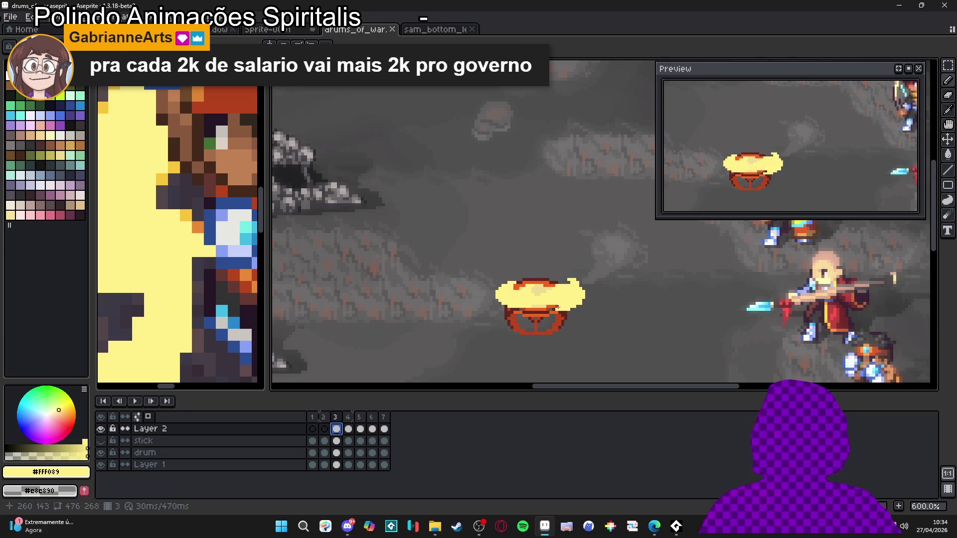
Step through frames 4 to 7, then add a new empty Layer 3 above Layer 2.
click(348, 428)
click(360, 429)
click(372, 429)
click(386, 428)
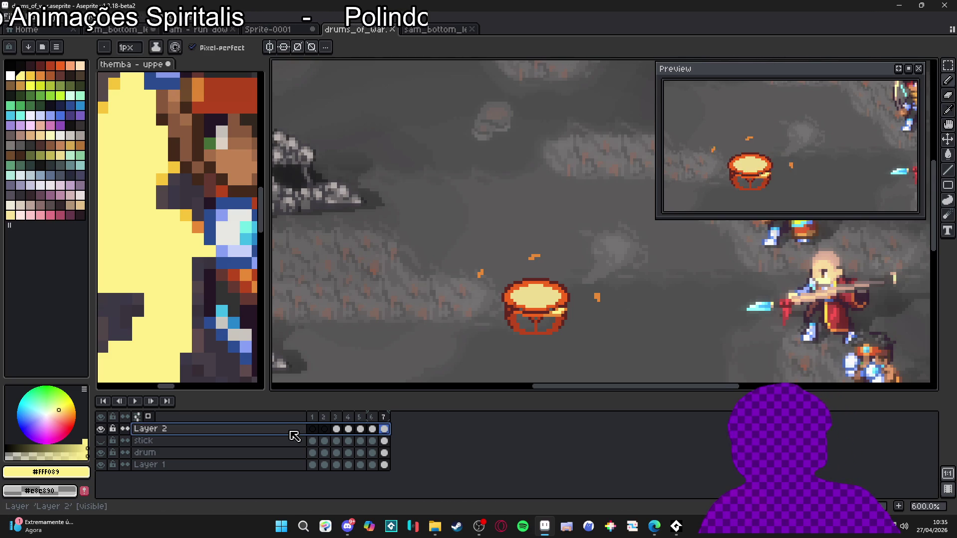
key(shift+n)
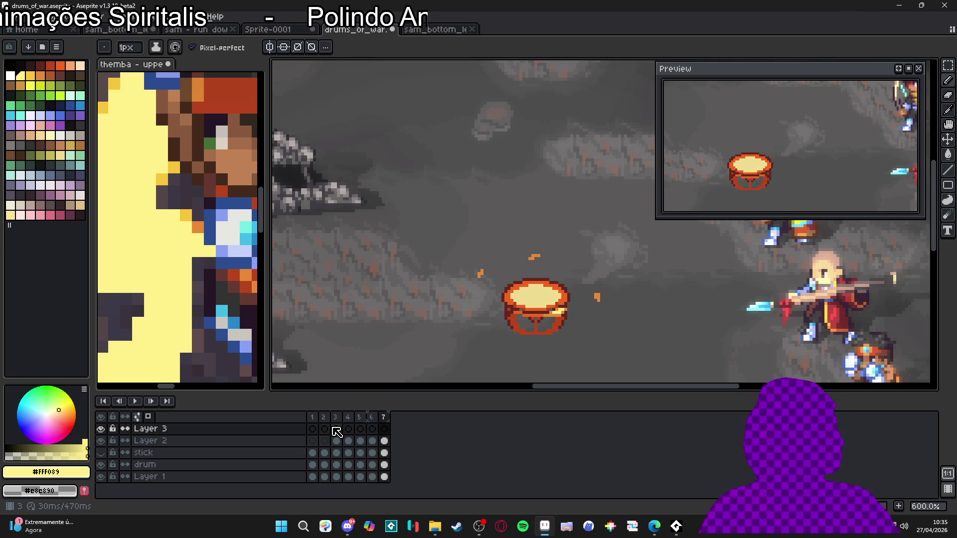
On Layer 3 frame 3, draw a short yellow stair-step line above the drum's right side.
click(336, 431)
scroll(551, 275, up, 1)
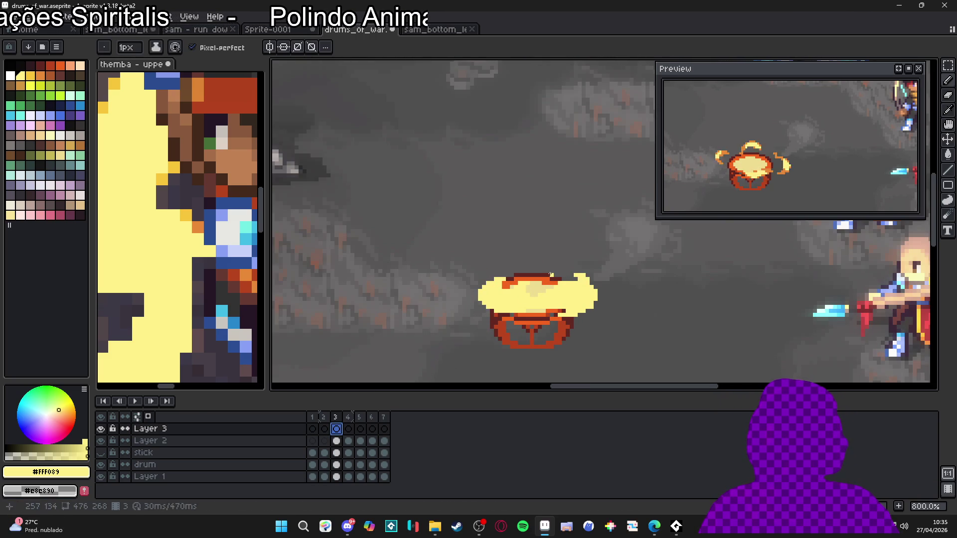
scroll(551, 275, up, 1)
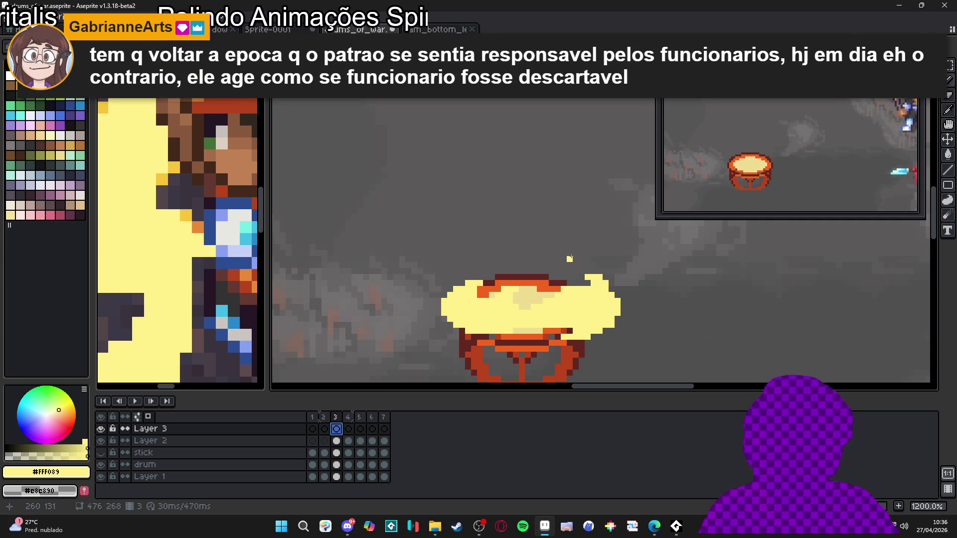
scroll(570, 259, up, 1)
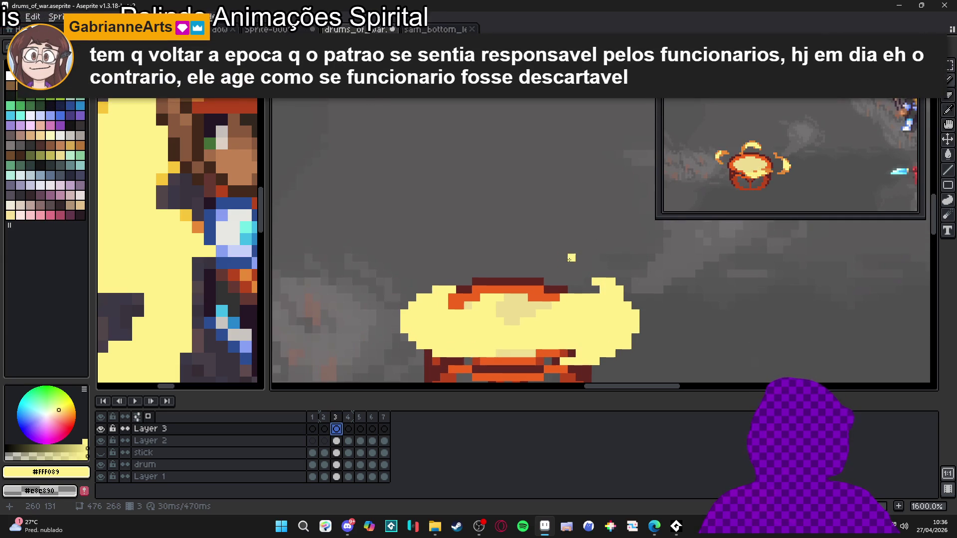
mouse_move(571, 258)
mouse_down()
mouse_move(543, 280)
mouse_move(527, 277)
mouse_move(551, 281)
mouse_up()
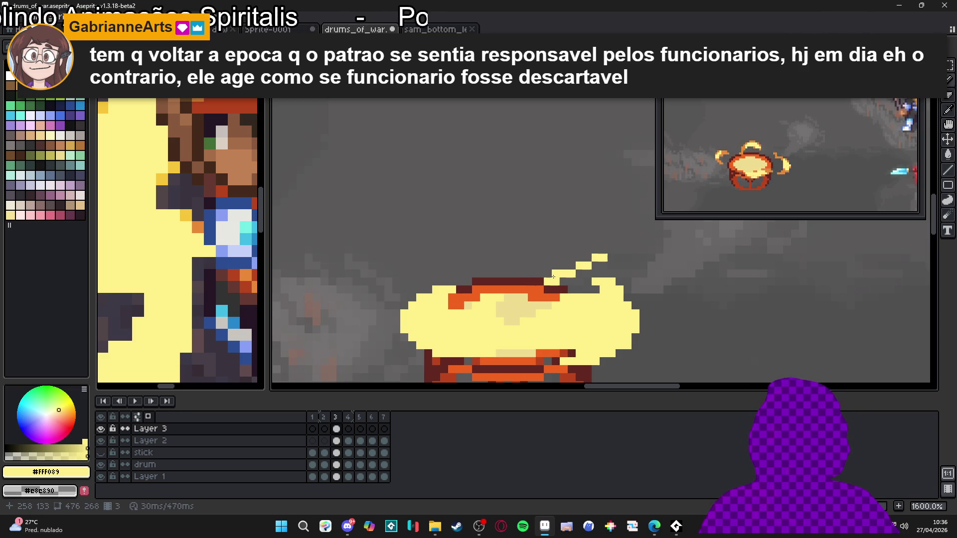
click(573, 267)
click(595, 262)
click(588, 257)
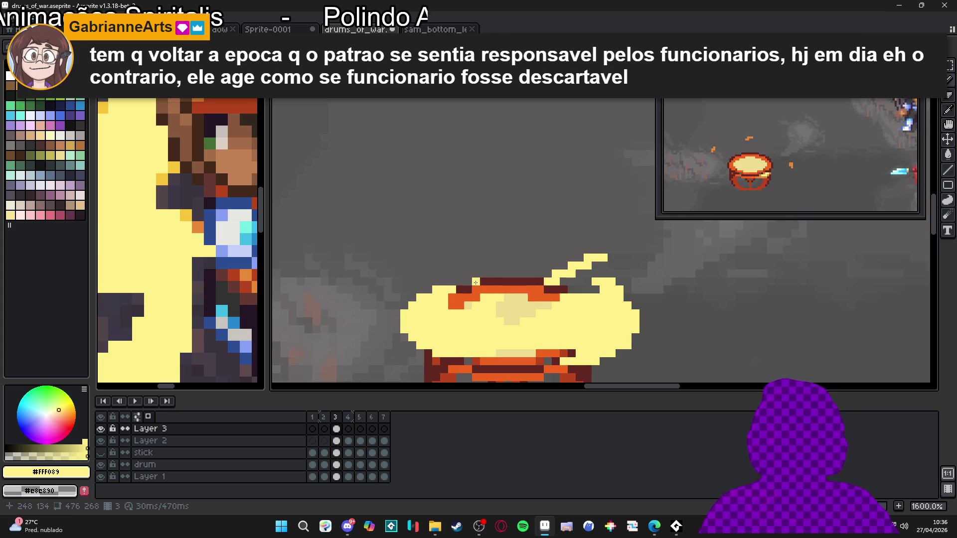
Draw yellow impact lines off the drum's left and lower rim, cancelling one bad diagonal.
mouse_move(475, 283)
mouse_down()
mouse_move(447, 254)
mouse_move(424, 252)
mouse_up()
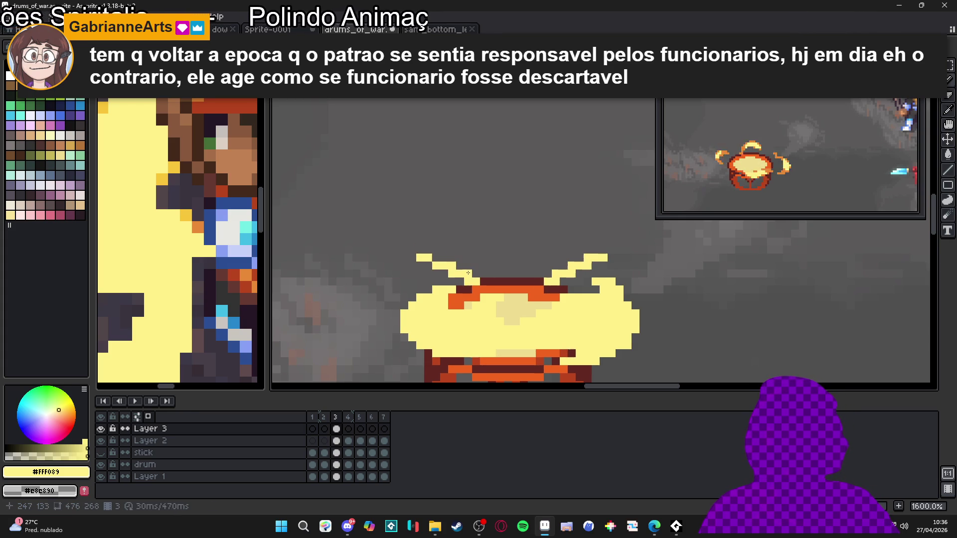
scroll(474, 300, down, 1)
drag(474, 300, 492, 227)
drag(458, 280, 422, 293)
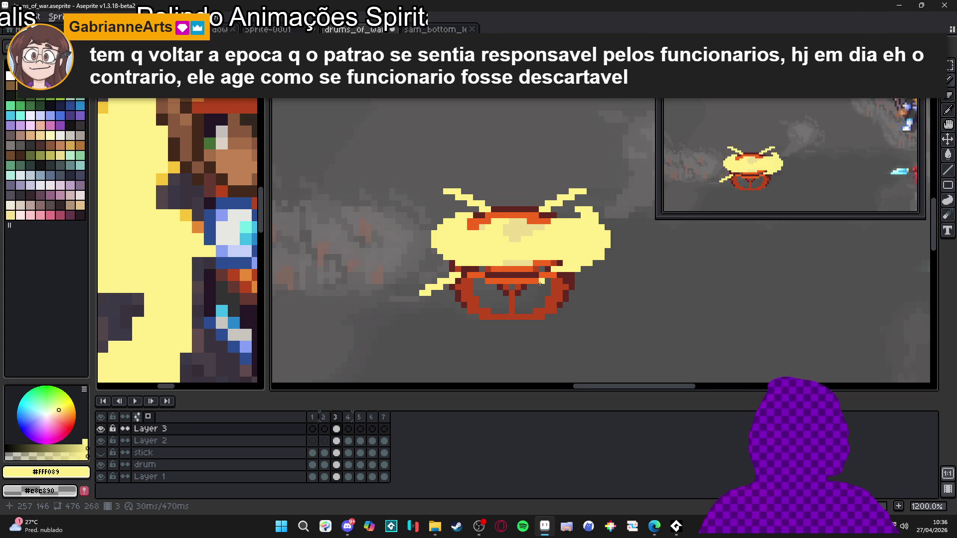
drag(506, 276, 506, 294)
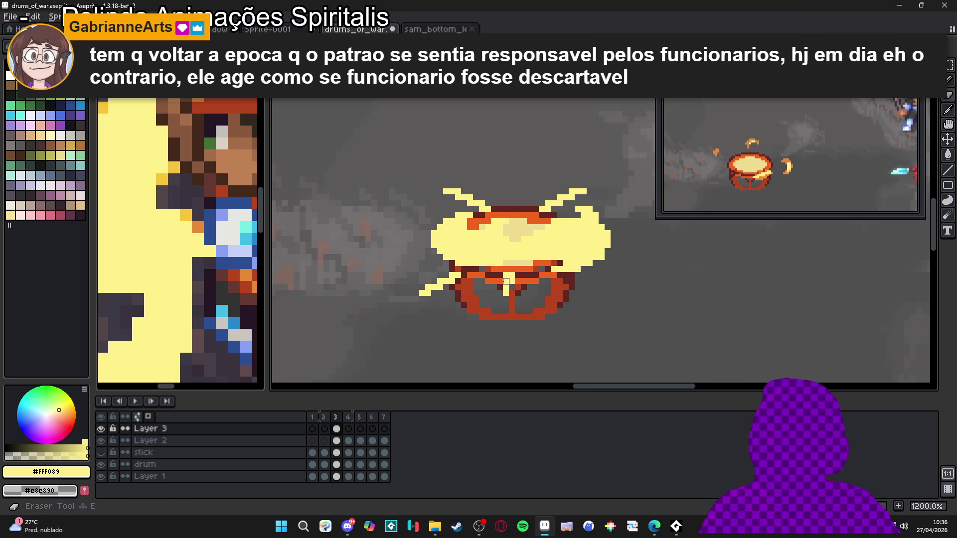
mouse_move(506, 276)
mouse_down()
mouse_move(507, 300)
mouse_move(565, 292)
mouse_up()
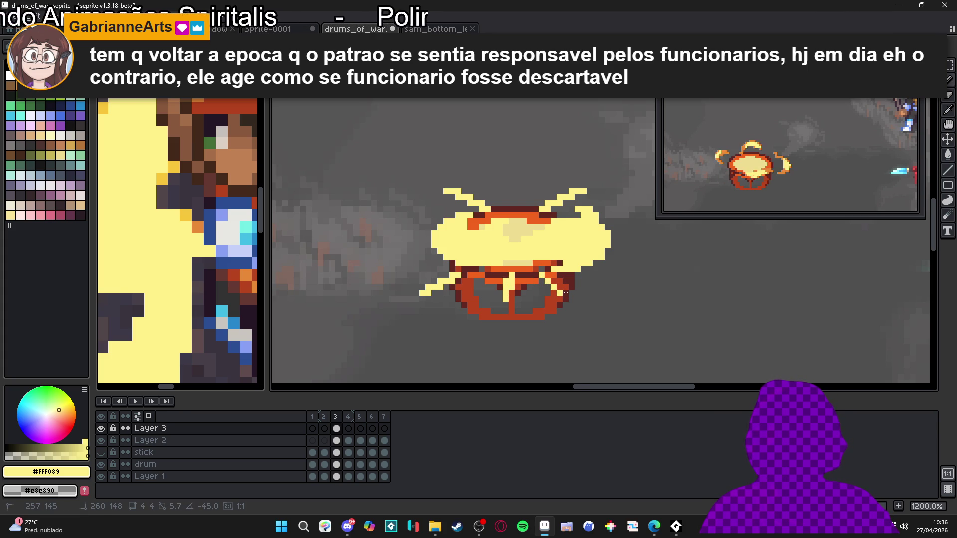
drag(565, 293, 565, 299)
key(Escape)
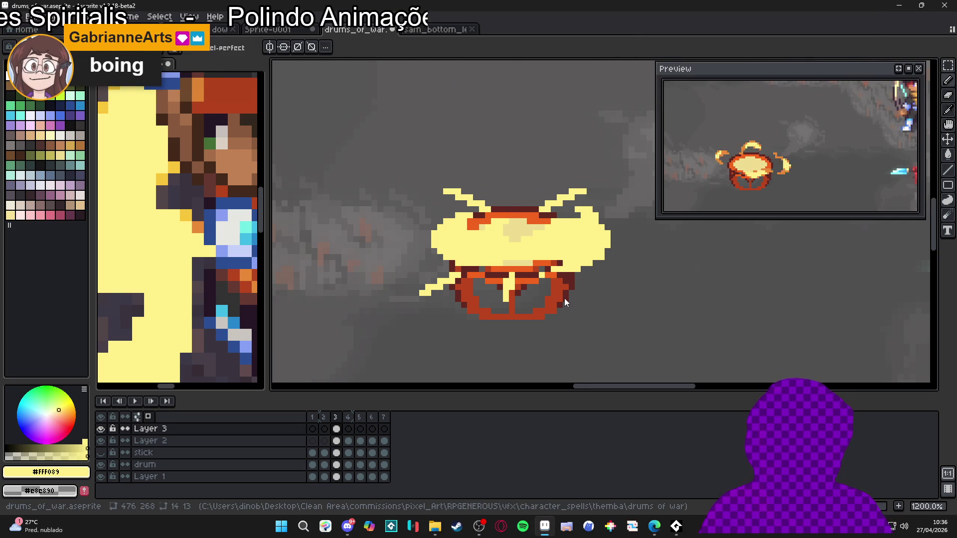
click(566, 299)
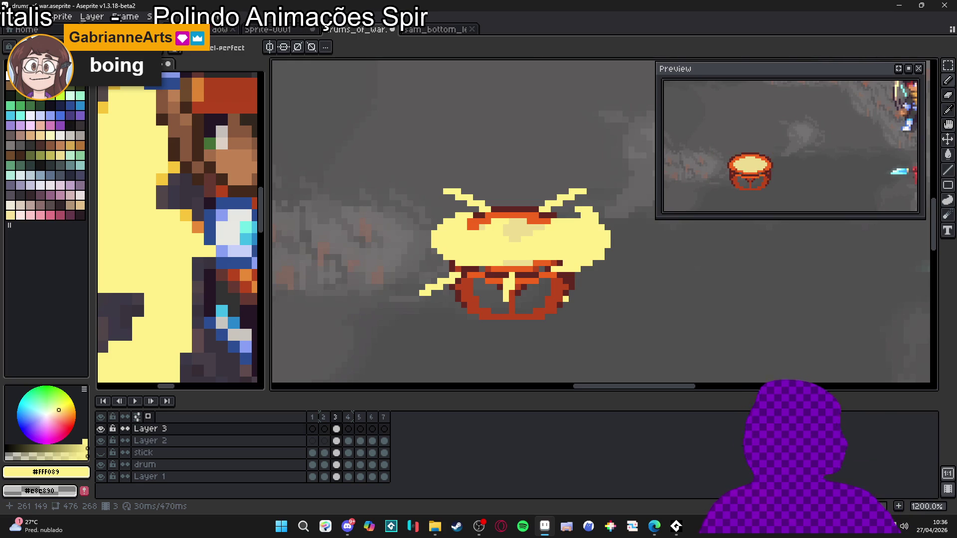
scroll(577, 241, down, 1)
Undo the last three edits to clear frame 3's yellow impact lines, then reselect Layer 3's frame 3 cel.
drag(525, 222, 468, 215)
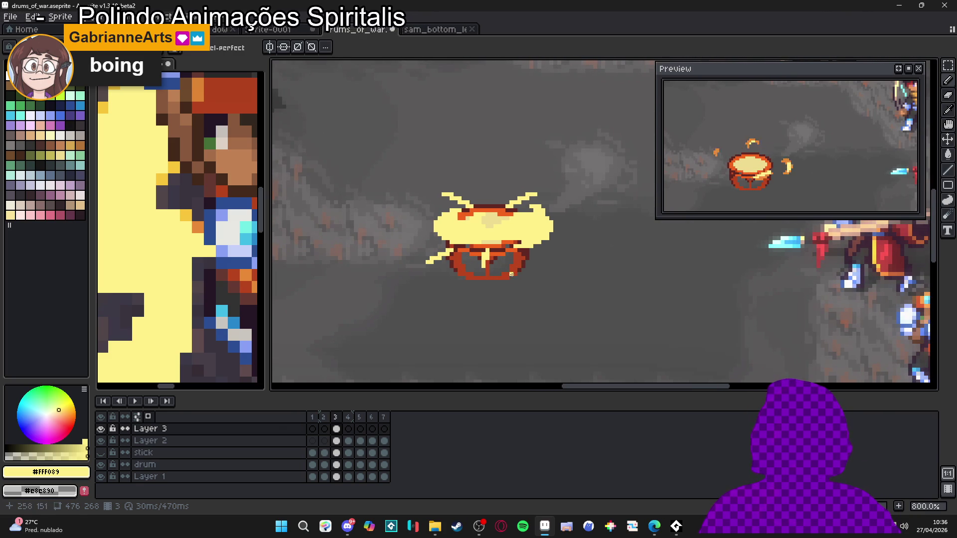
key(ctrl+z)
key(ctrl+z)
key(ctrl+z)
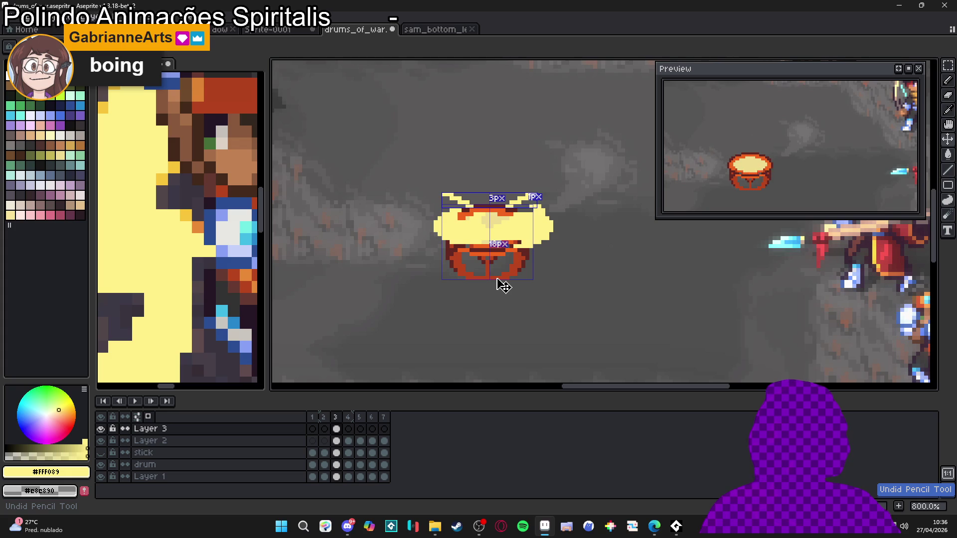
key(ctrl+z)
key(ctrl+z)
key(ctrl+z)
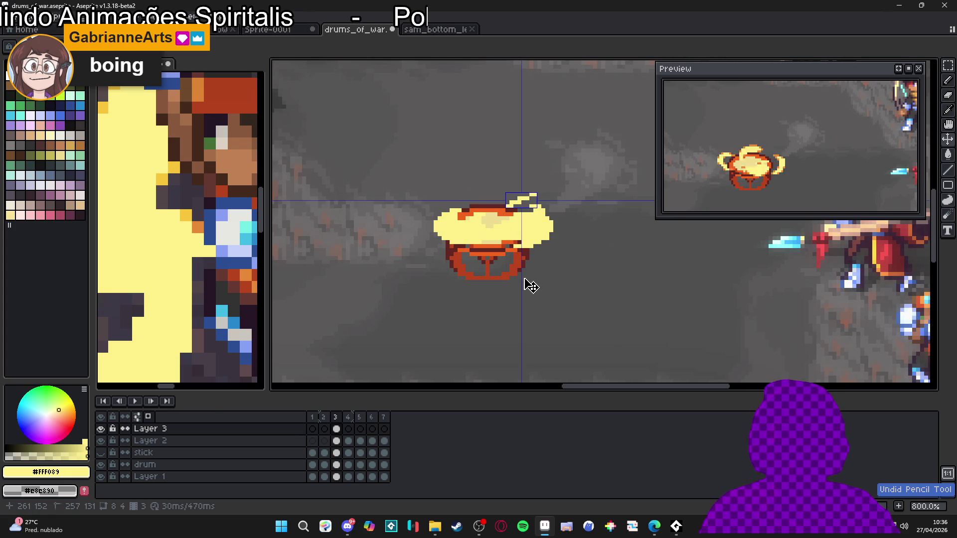
key(ctrl+z)
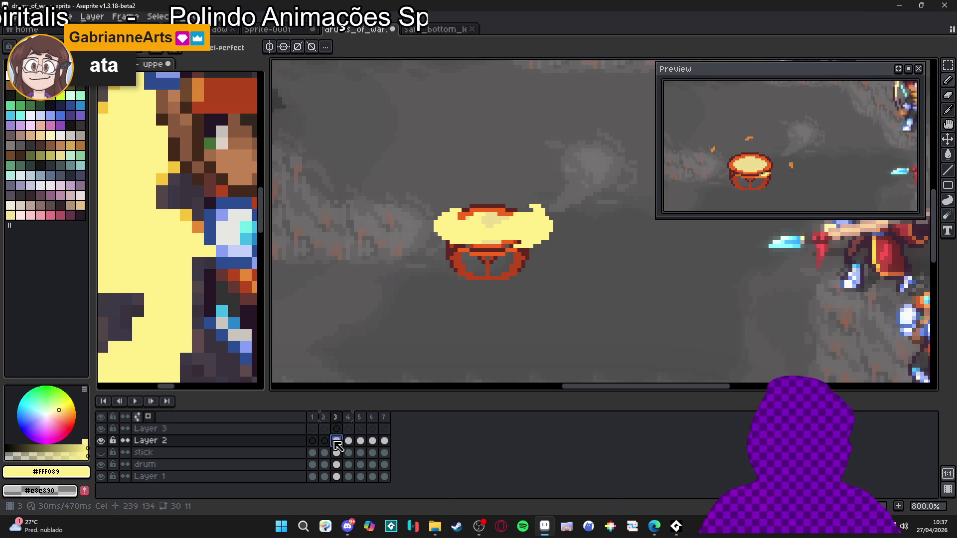
click(348, 429)
click(342, 429)
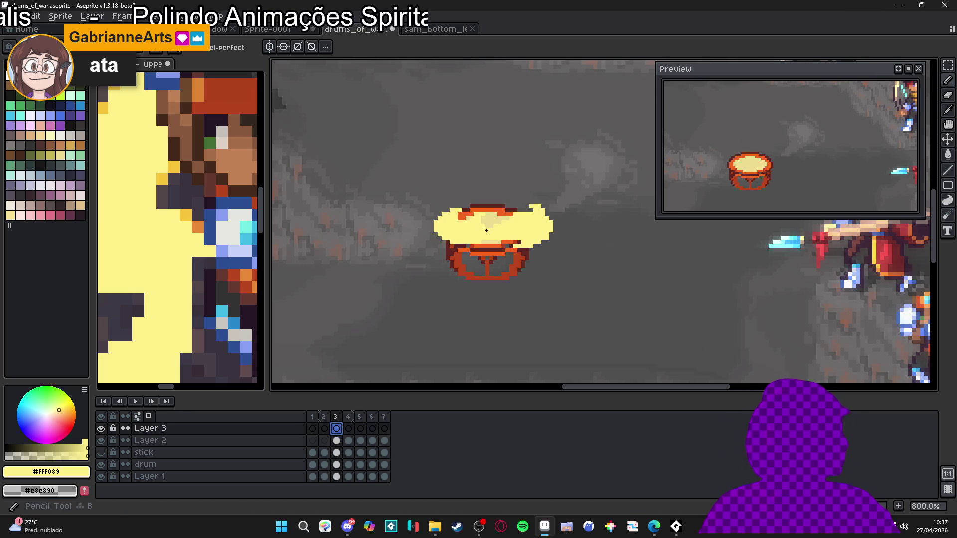
Dot a small tuft of yellow spark pixels above the drum's lid on frame 3.
scroll(475, 194, up, 3)
click(468, 193)
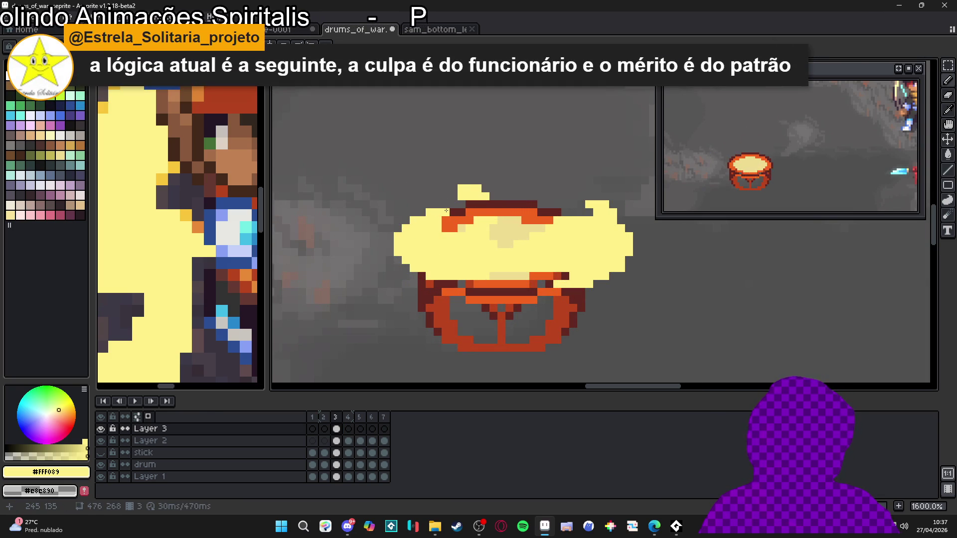
click(453, 189)
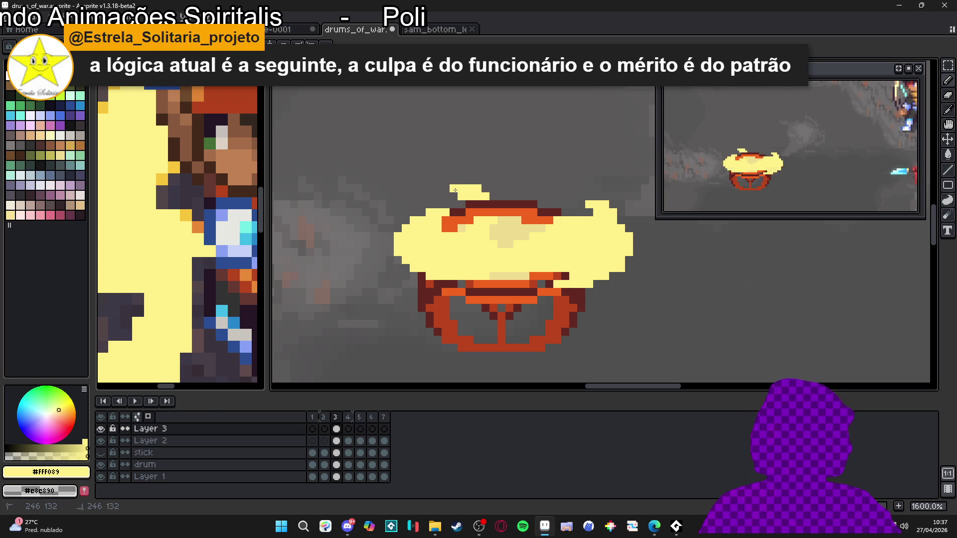
click(542, 204)
click(549, 197)
click(557, 196)
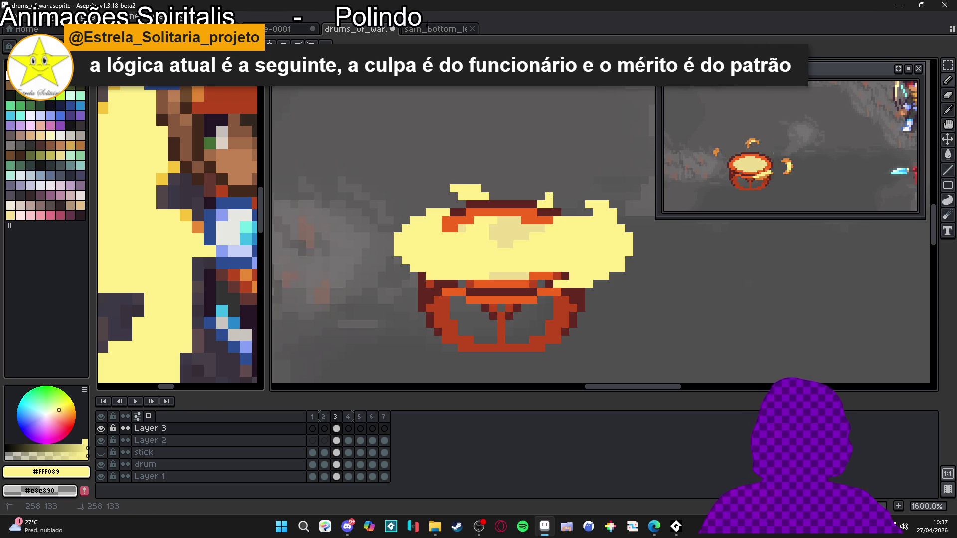
drag(537, 241, 538, 237)
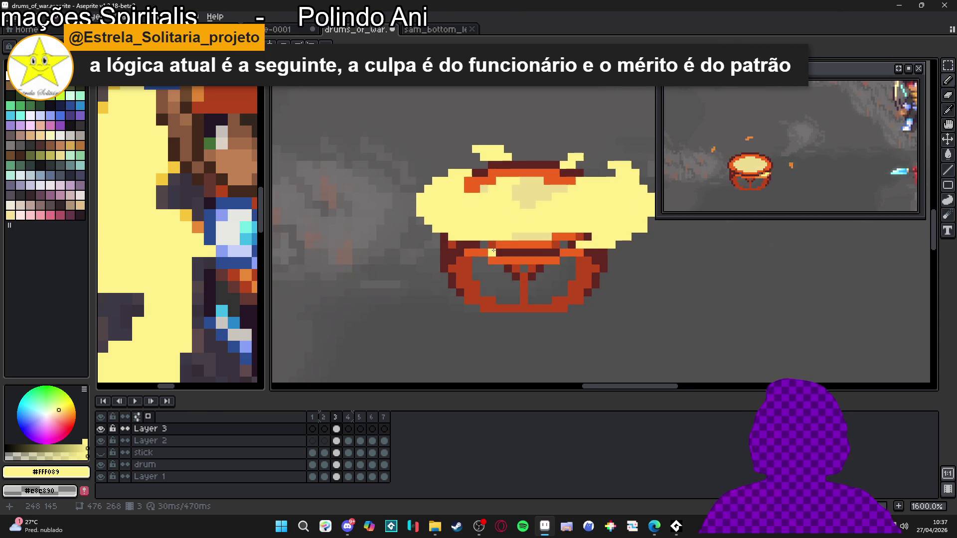
Add pale yellow highlights on the drum's left and right sides, then hide Layer 1 on frame 4.
click(485, 255)
click(479, 253)
click(476, 245)
click(469, 245)
click(548, 260)
click(550, 253)
click(543, 253)
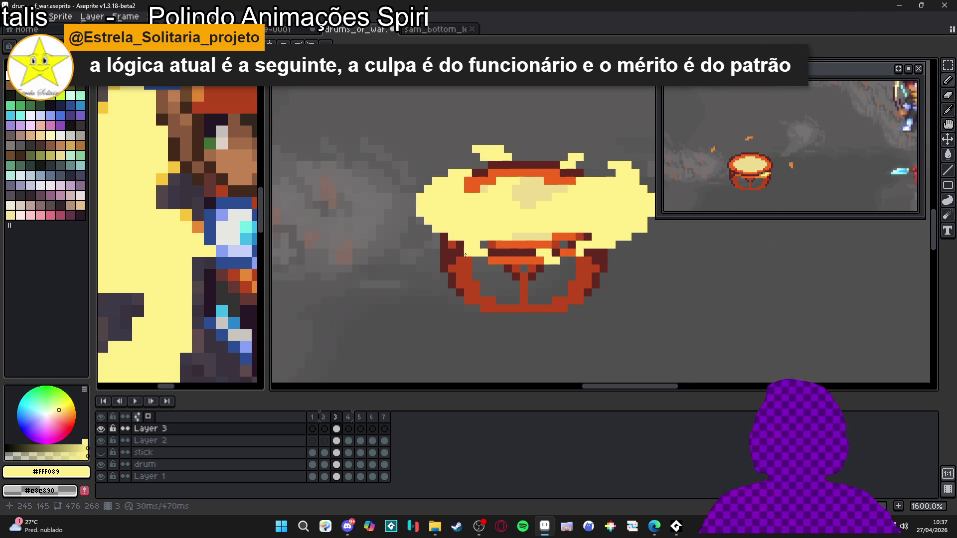
click(348, 429)
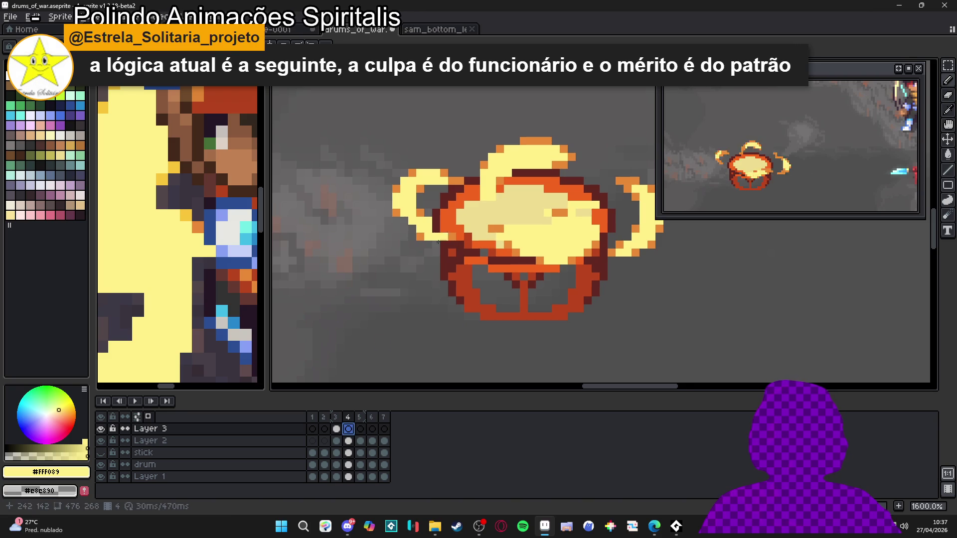
click(100, 476)
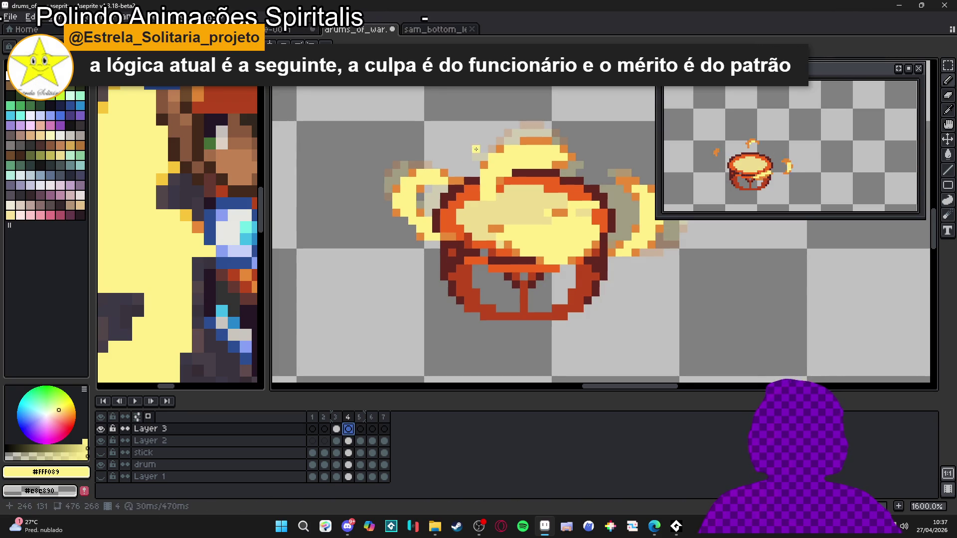
Add yellow spark pixels above the lid on frame 3 and at upper right on frame 4.
drag(478, 147, 468, 148)
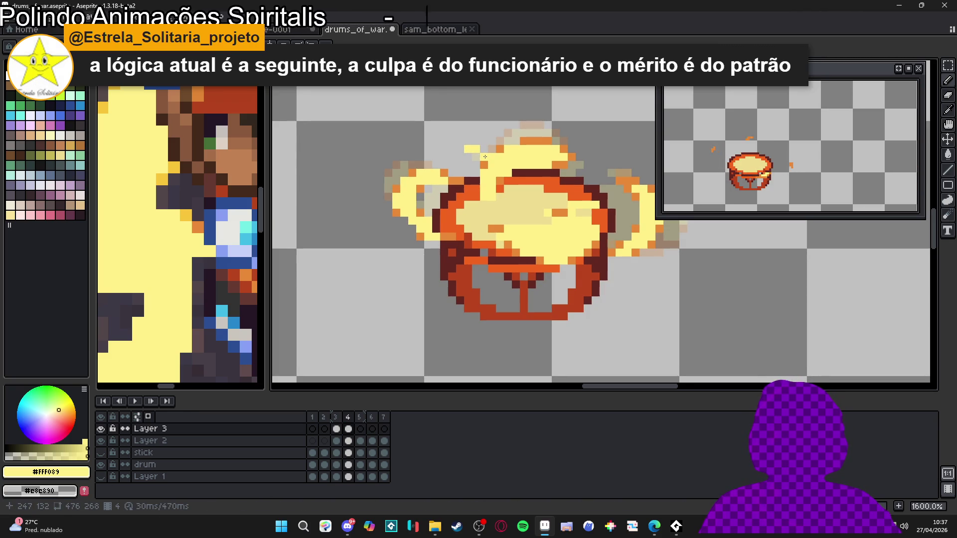
click(585, 175)
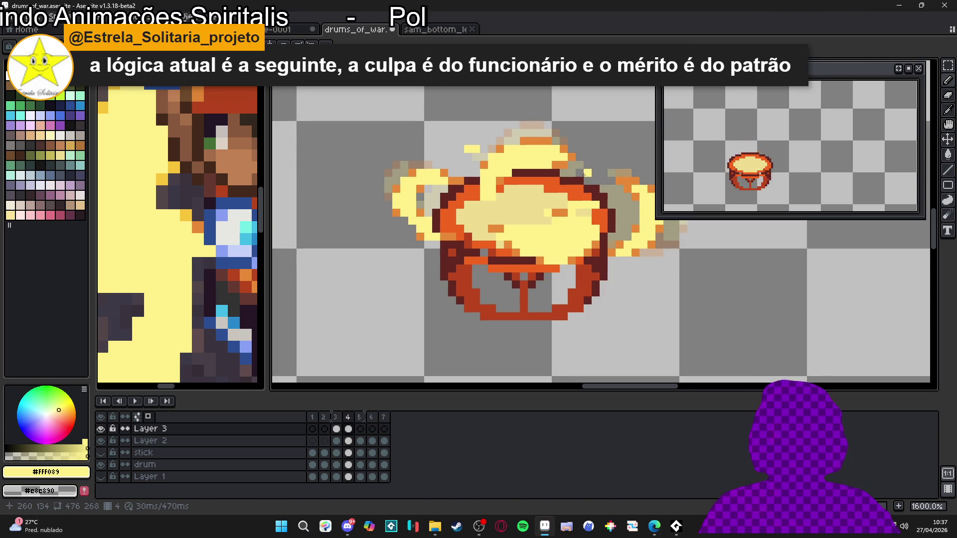
click(348, 417)
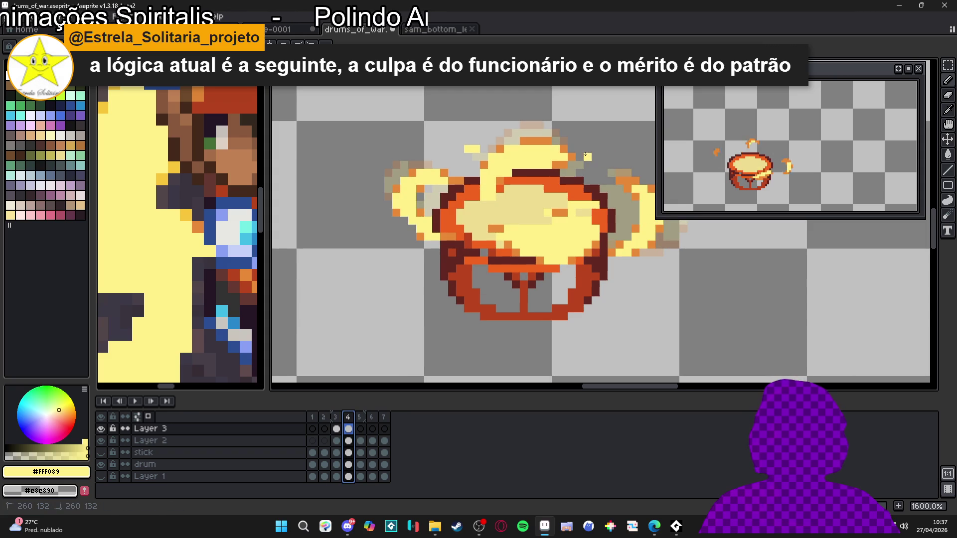
drag(595, 149, 588, 149)
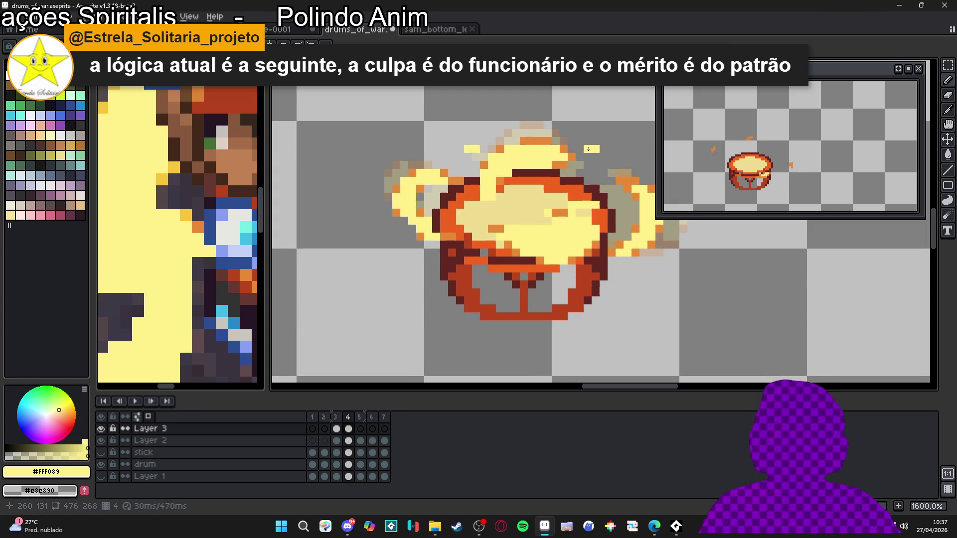
click(360, 429)
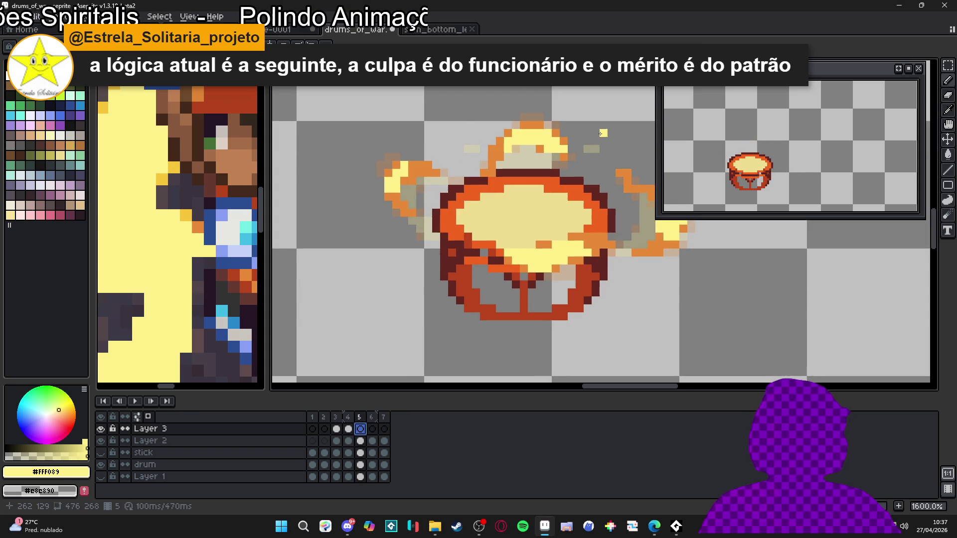
click(604, 141)
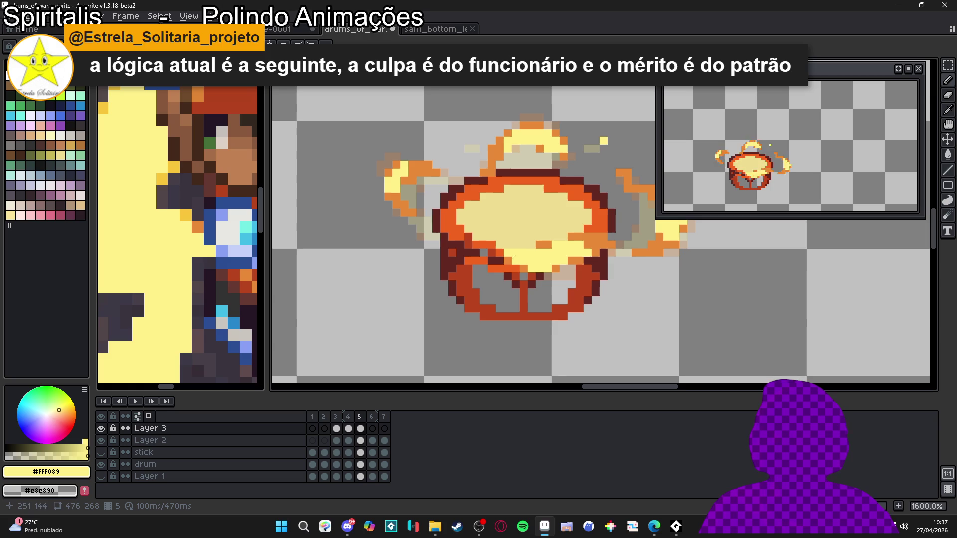
key(ctrl+z)
key(ctrl+z)
key(ctrl+z)
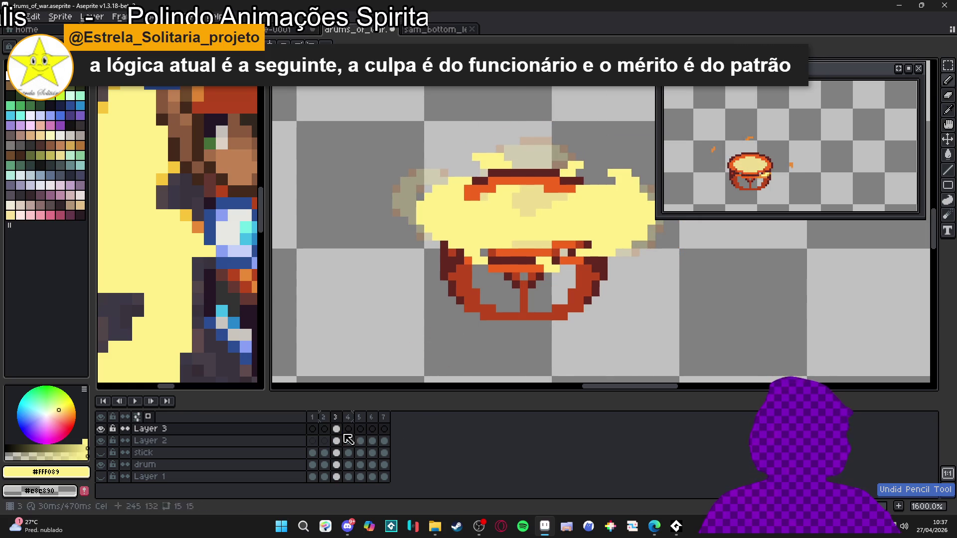
On frame 4, tidy the smoke tuft and add a two-pixel orange spark sampled from the artwork.
click(324, 419)
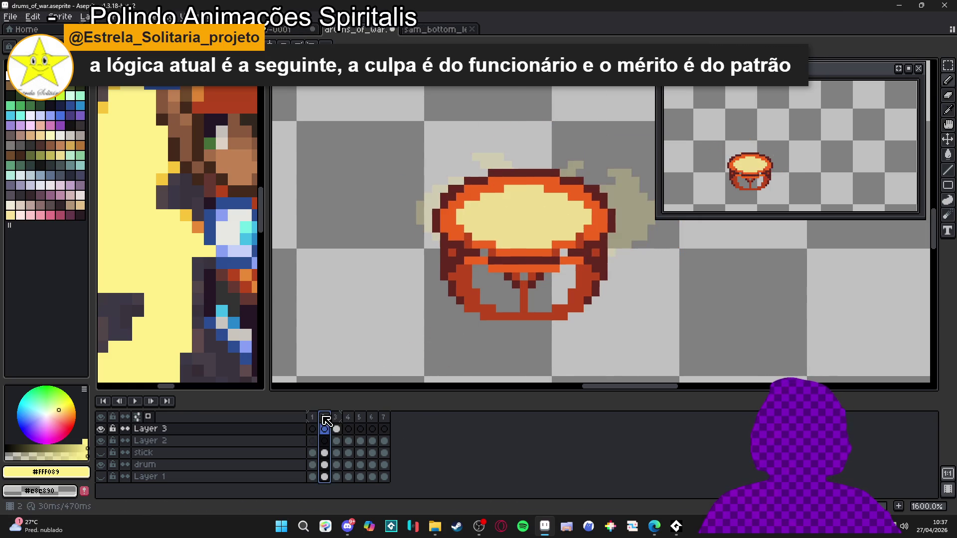
click(335, 419)
click(348, 419)
click(469, 143)
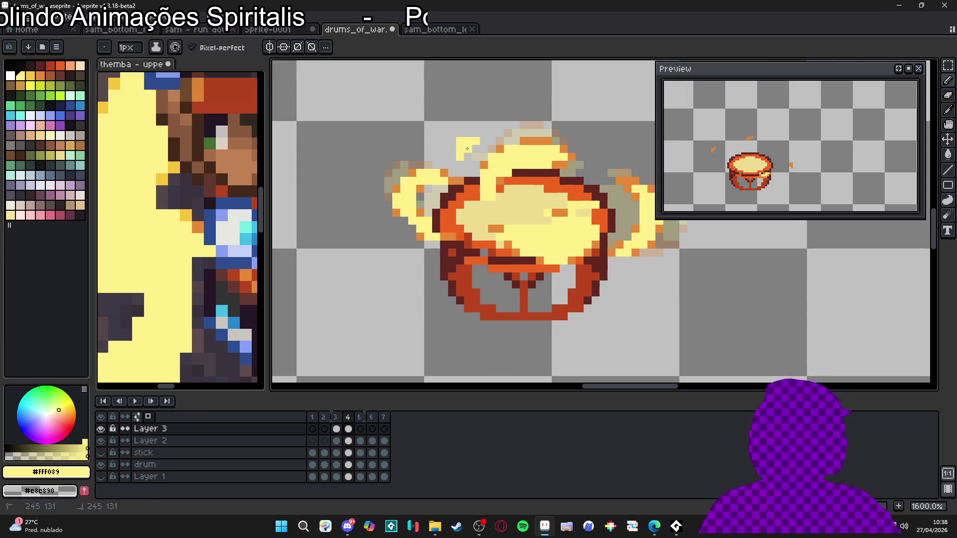
right_click(461, 141)
key(b)
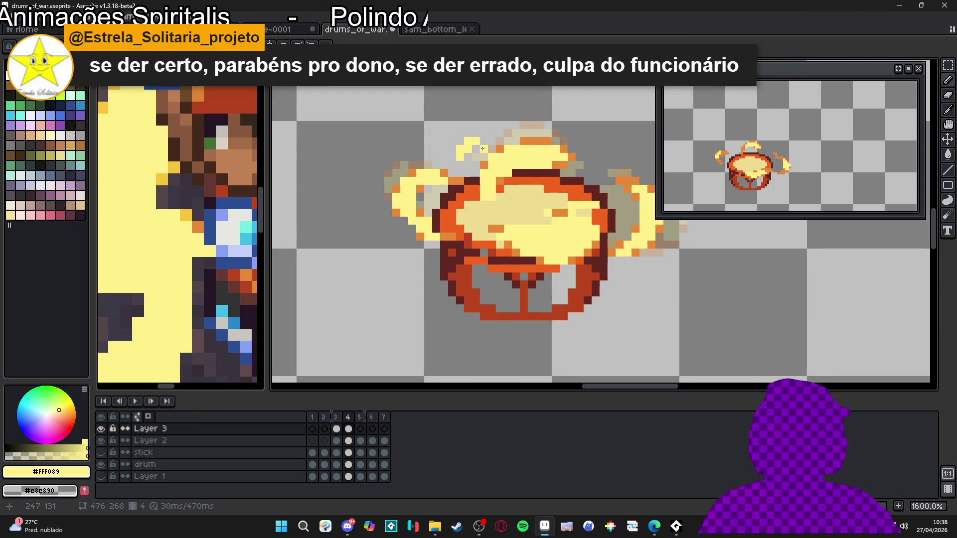
alt+click(471, 148)
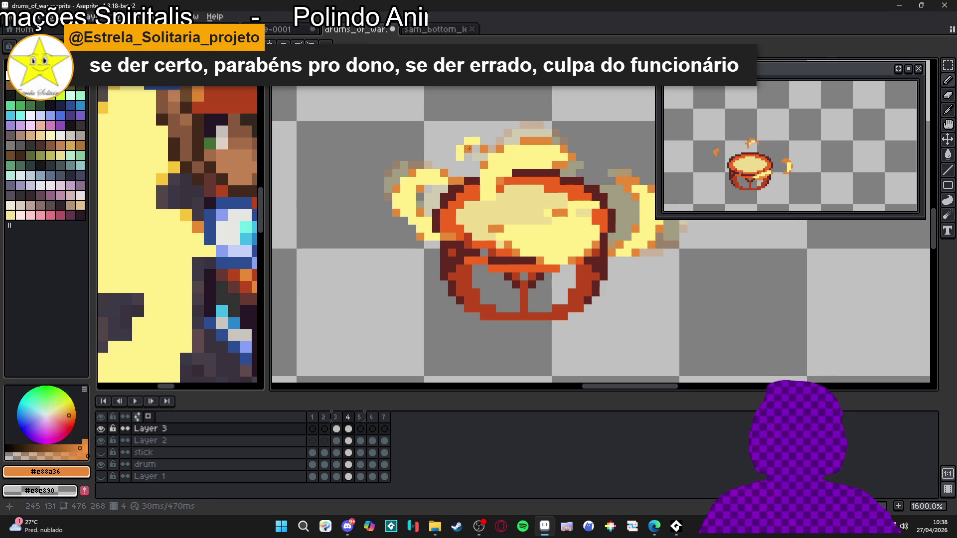
click(461, 151)
drag(460, 154, 469, 148)
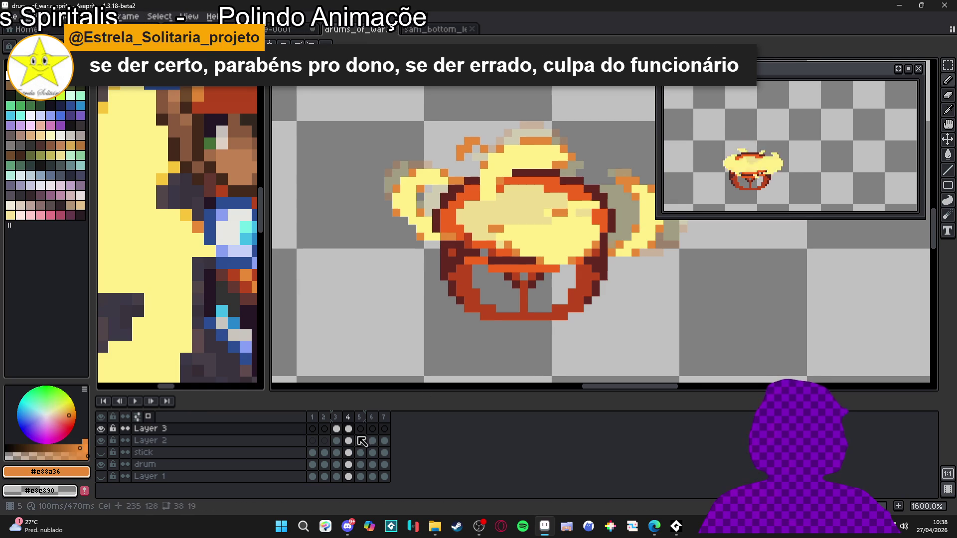
Add single orange spark pixels on frames 5 and 6, then return to frame 3.
click(335, 429)
click(348, 429)
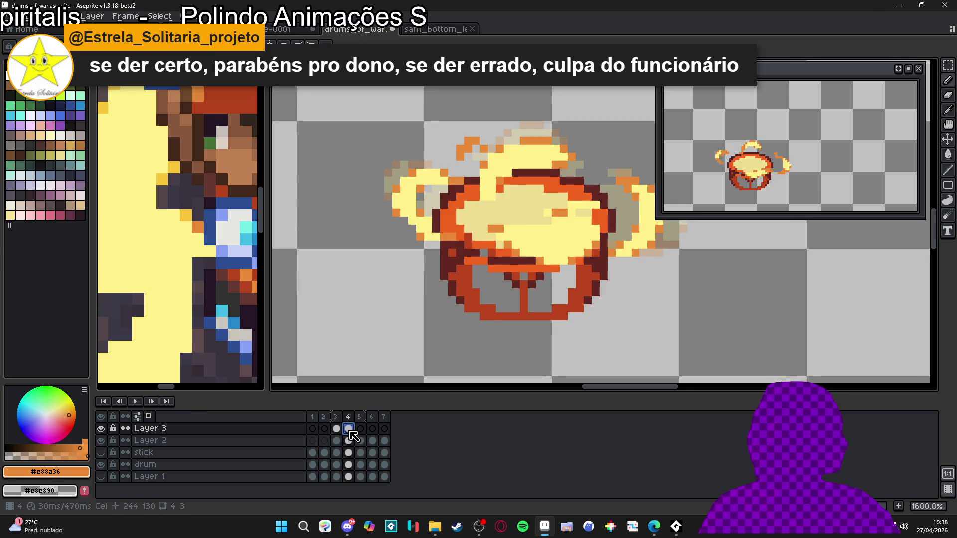
click(360, 429)
click(455, 132)
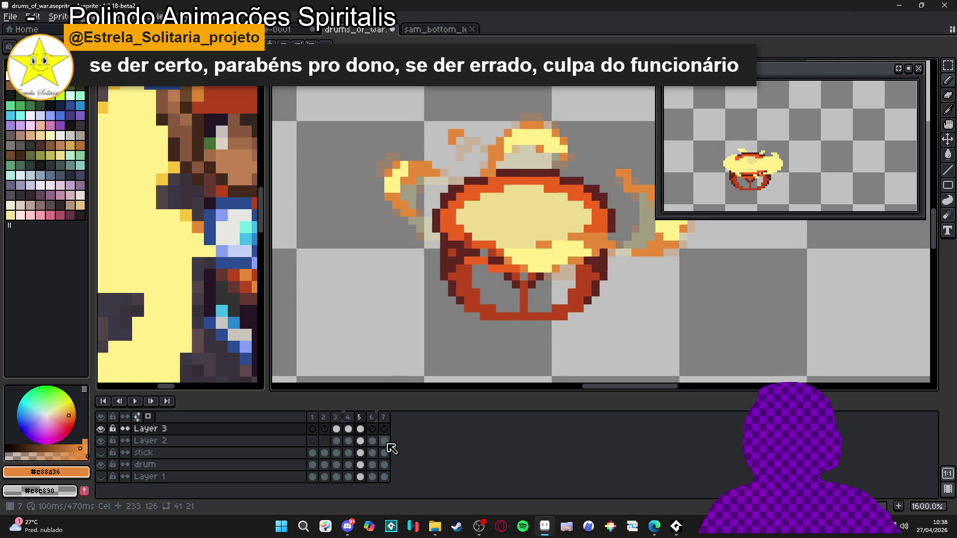
click(372, 429)
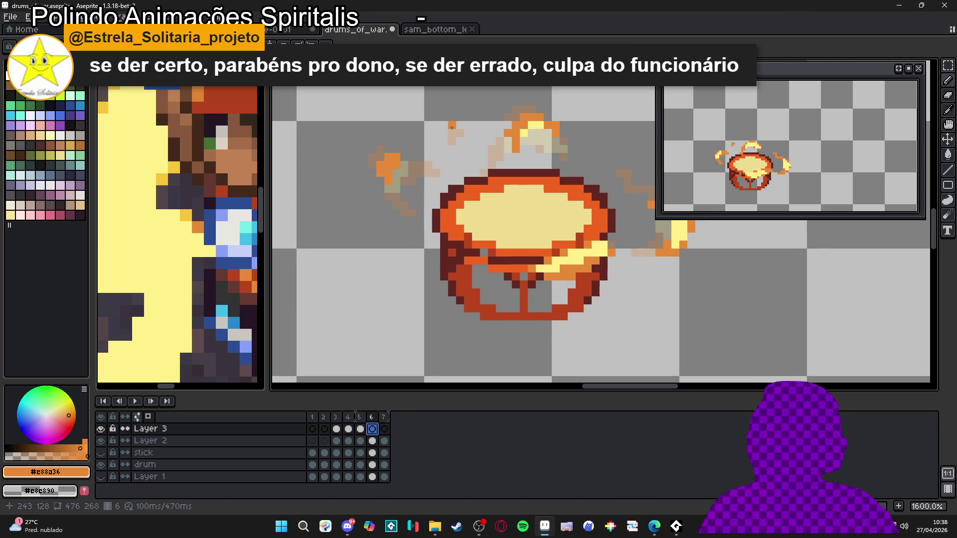
click(437, 149)
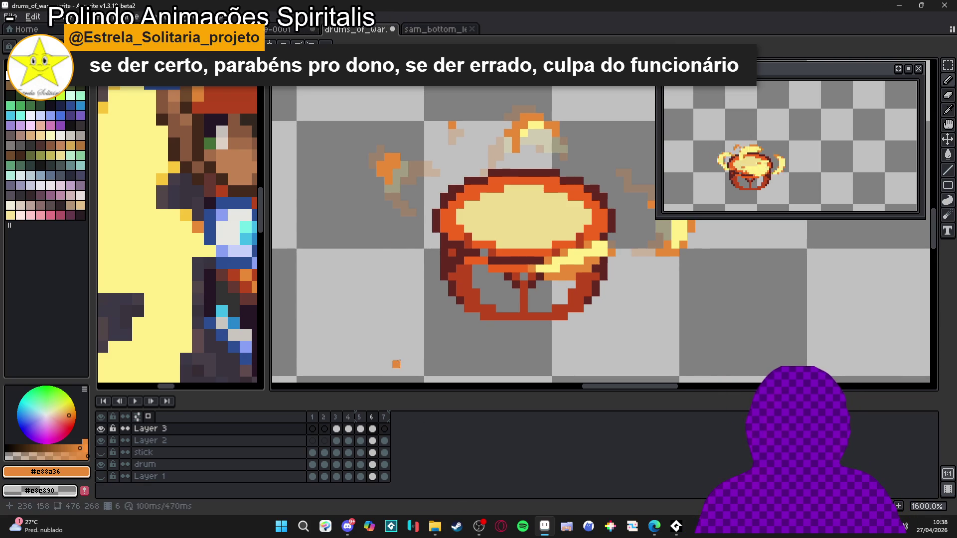
click(337, 429)
scroll(528, 198, down, 1)
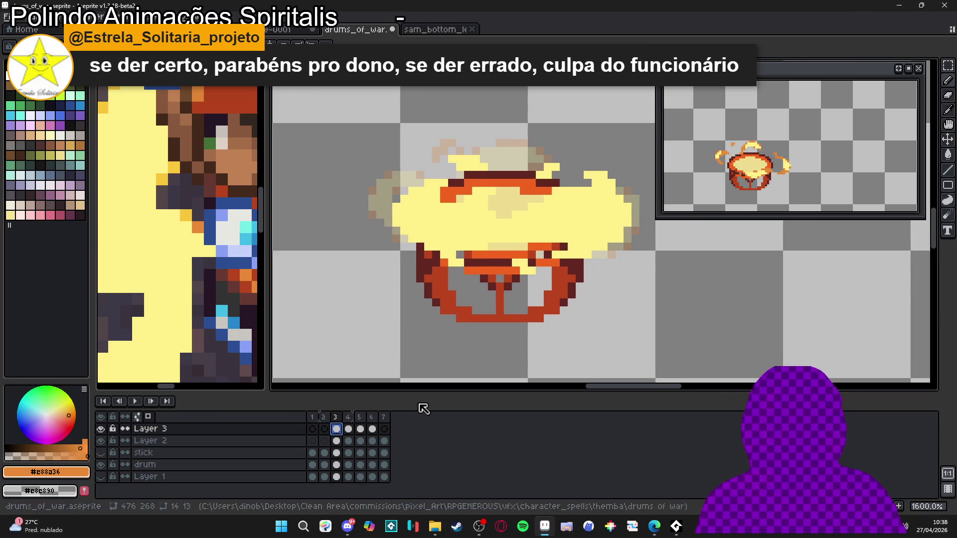
Review the arcs by flipping between frames 3, 4 and 5.
key(Right)
scroll(437, 316, left, 1)
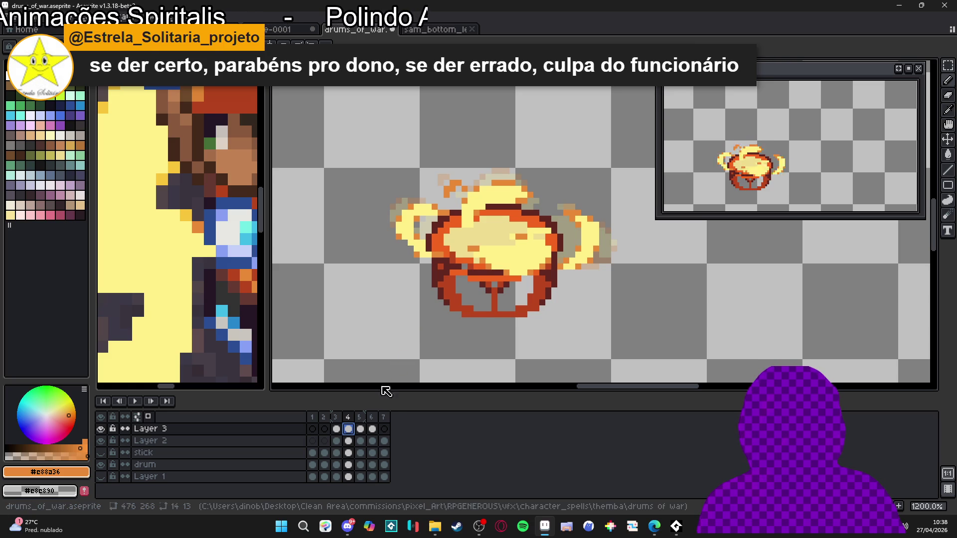
click(337, 429)
click(349, 429)
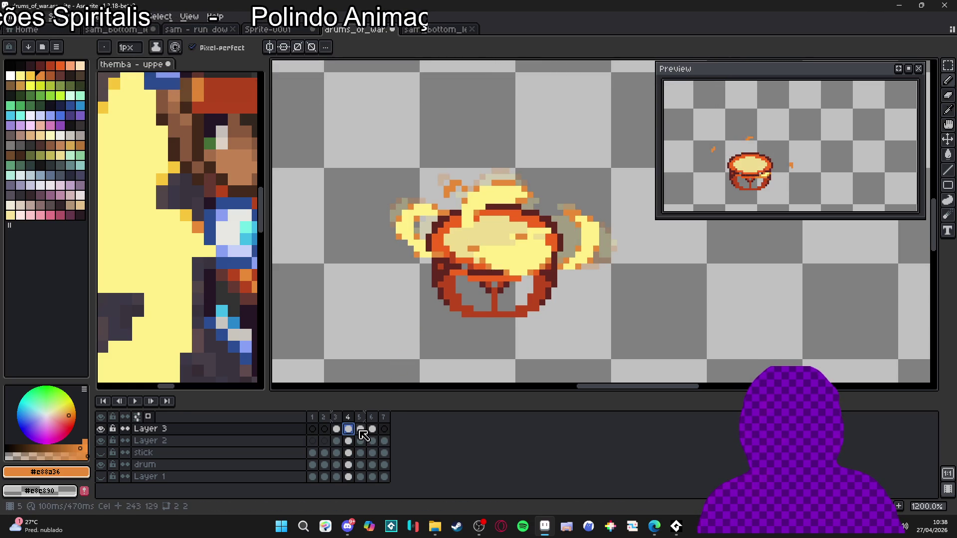
click(360, 429)
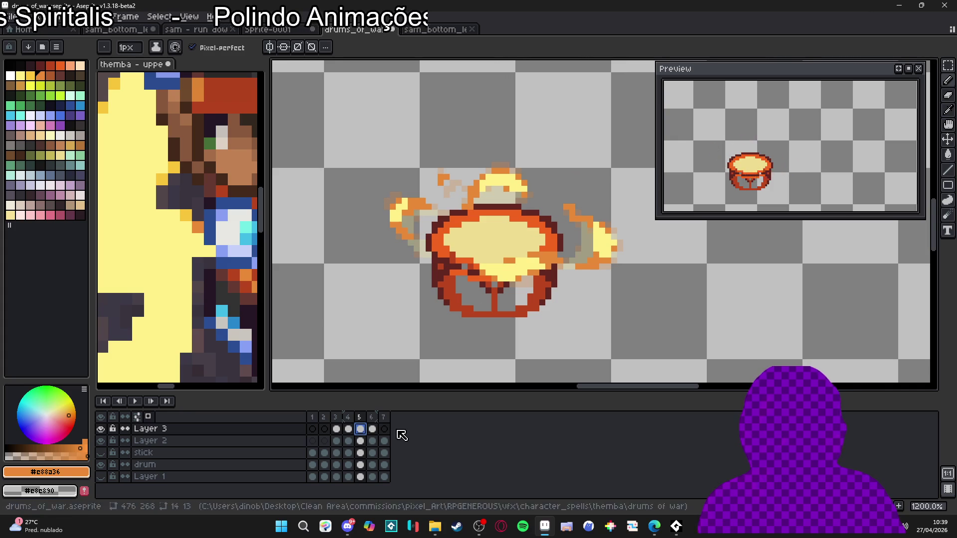
click(349, 432)
click(336, 432)
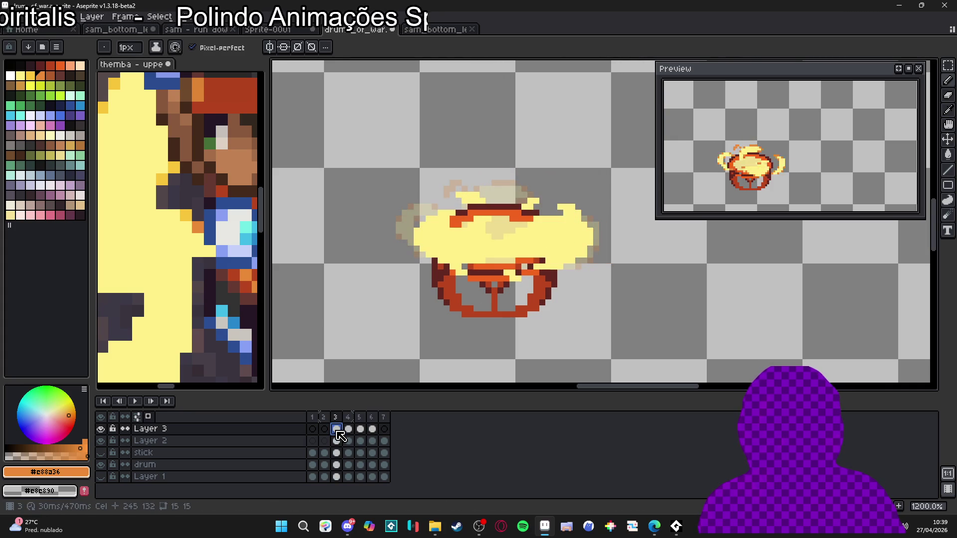
click(350, 432)
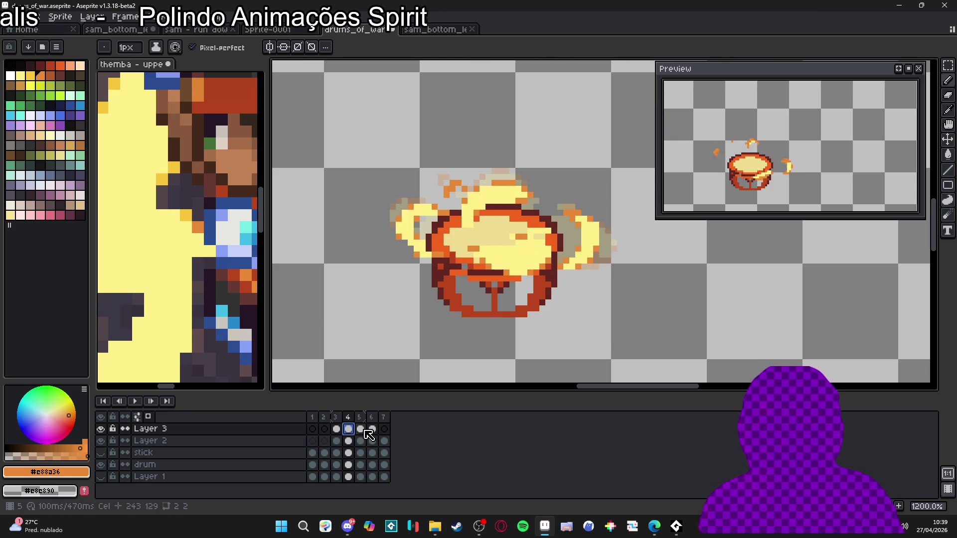
Pick pale yellow #FFF089 from frame 3 and paint a yellow pixel on frame 4's arc.
click(336, 430)
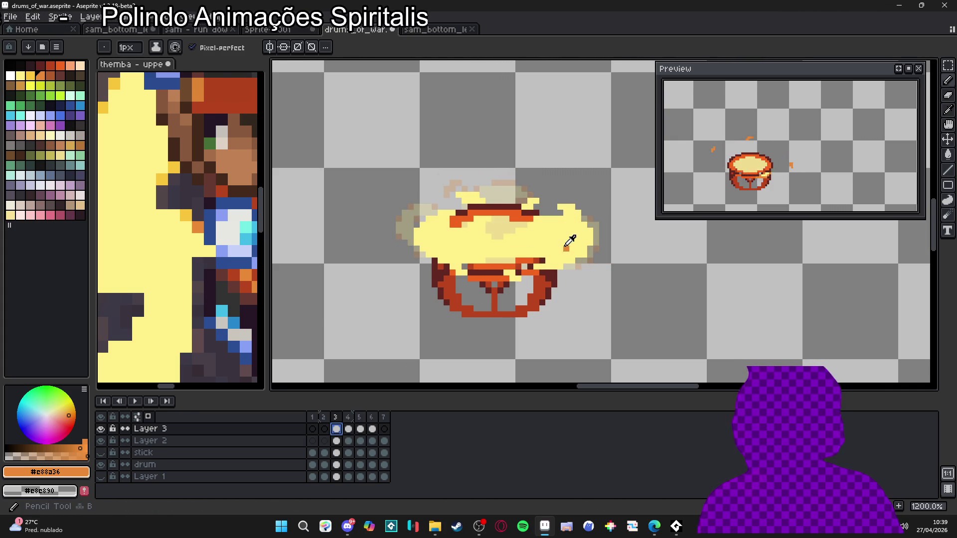
key(Right)
scroll(555, 224, up, 1)
key(ctrl)
key(b)
click(540, 216)
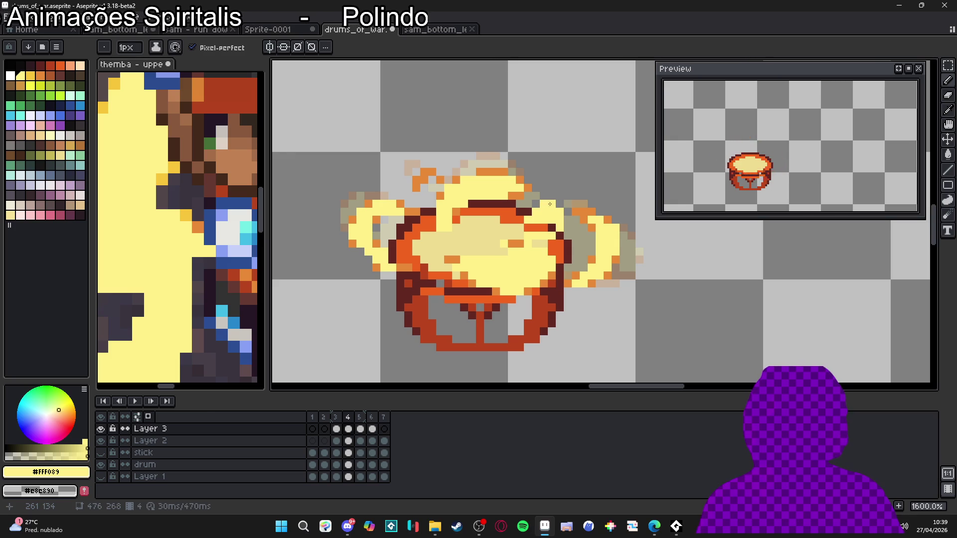
On frame 5, thicken and extend the right-hand yellow flame using a 2-pixel brush.
key(e)
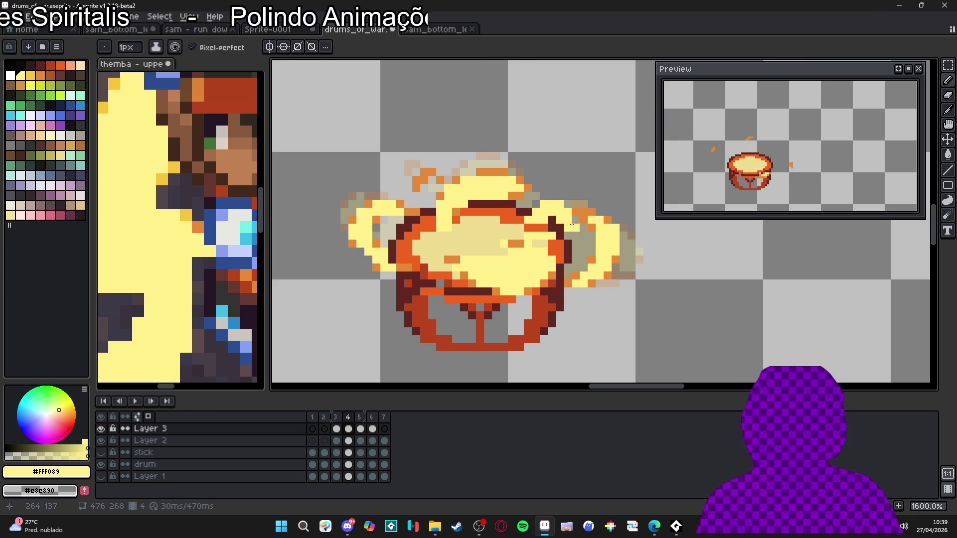
click(336, 429)
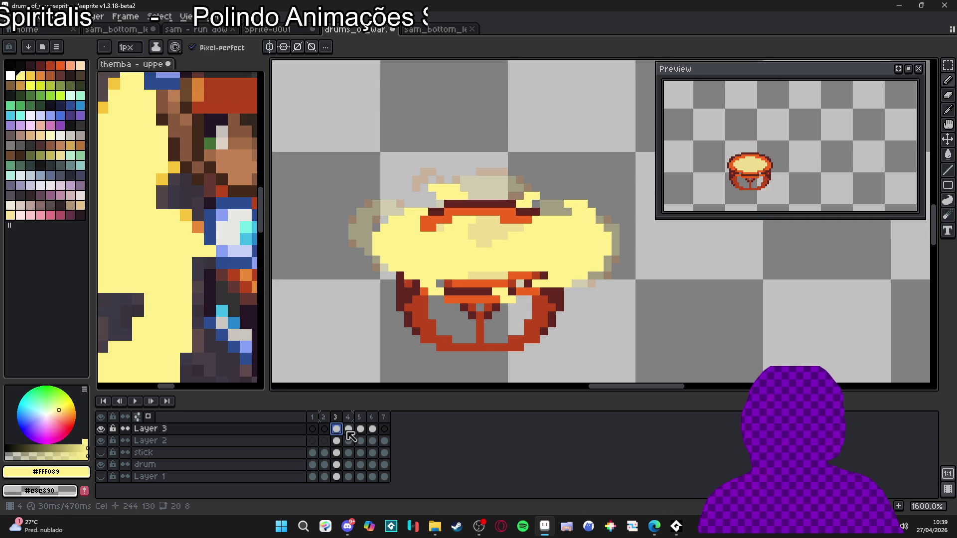
click(350, 430)
click(361, 429)
key(plus)
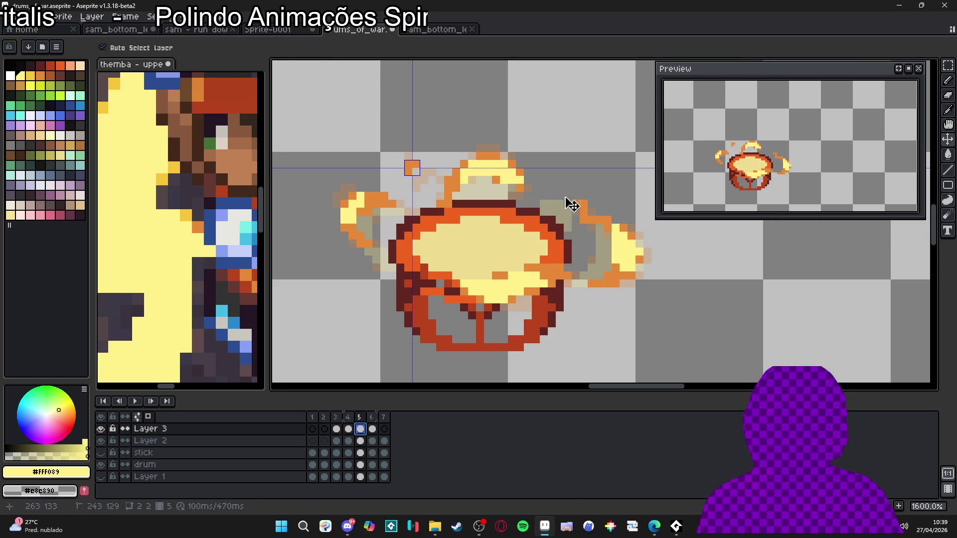
click(572, 204)
click(549, 197)
key(minus)
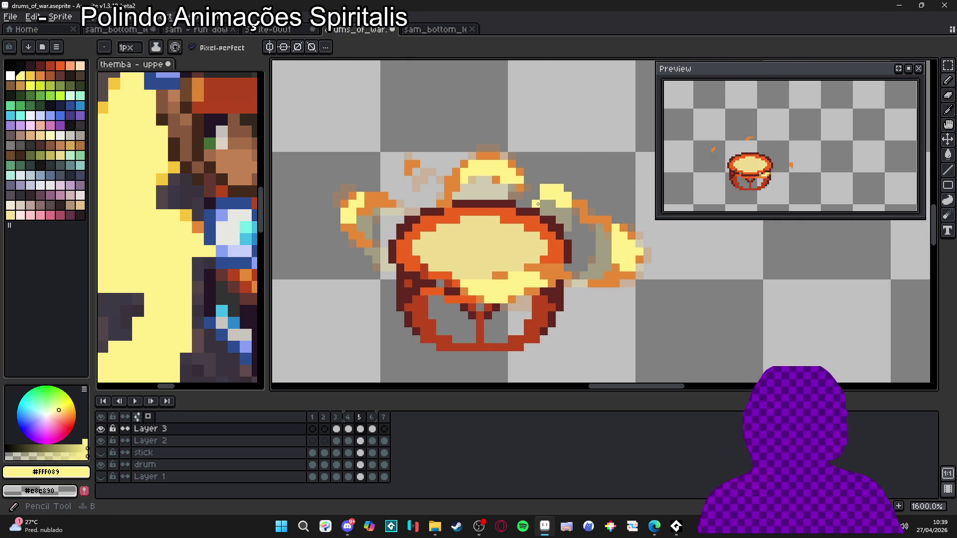
click(535, 202)
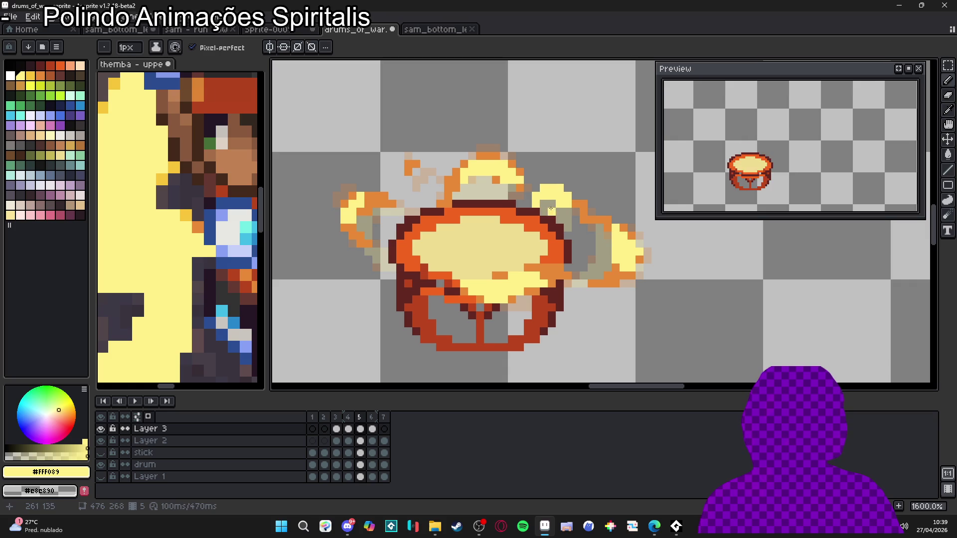
Erase stray yellow pixels and add new ones at the small flame's top-left.
key(e)
key(b)
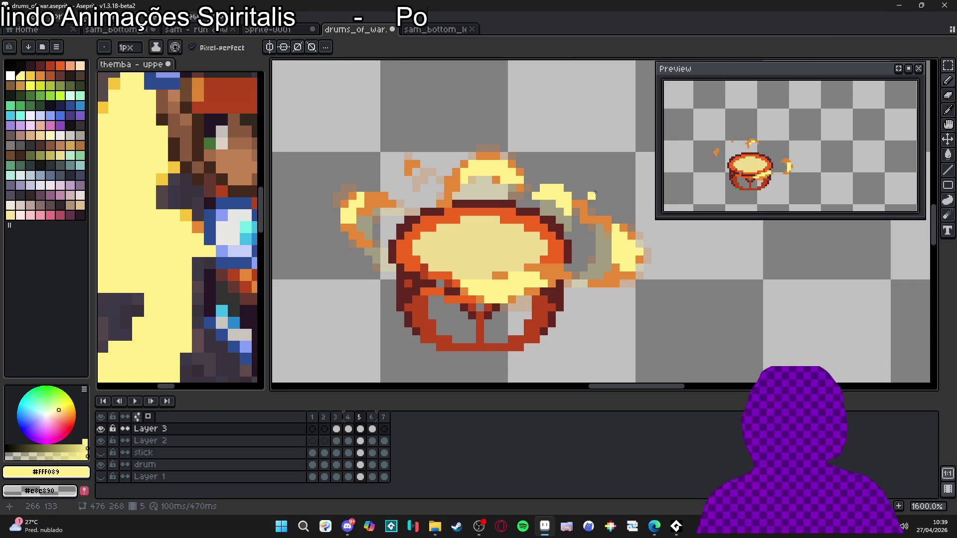
right_click(538, 196)
key(b)
click(543, 201)
click(551, 189)
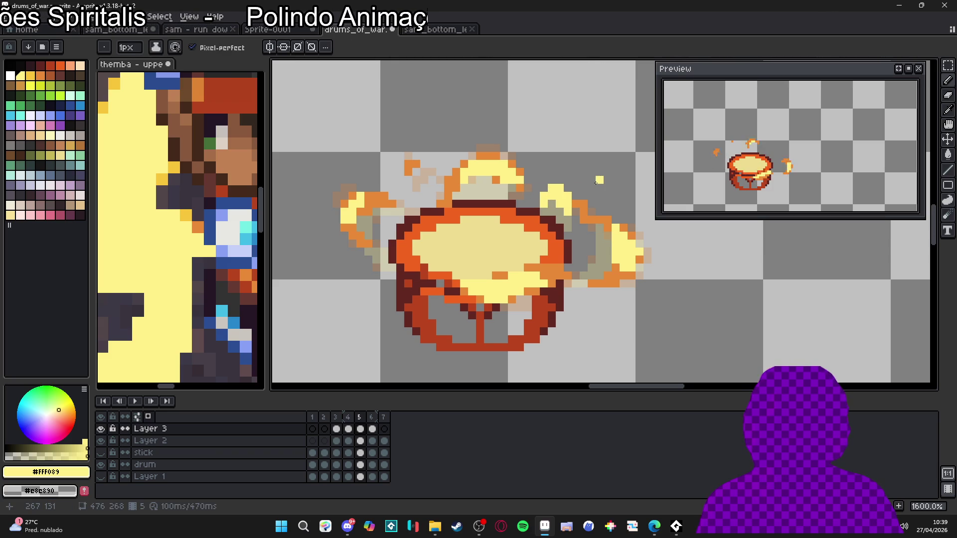
Sample orange #e88a36, dot it on frame 5's flame, and add a two-pixel orange spark on frame 6.
key(alt)
alt+click(593, 217)
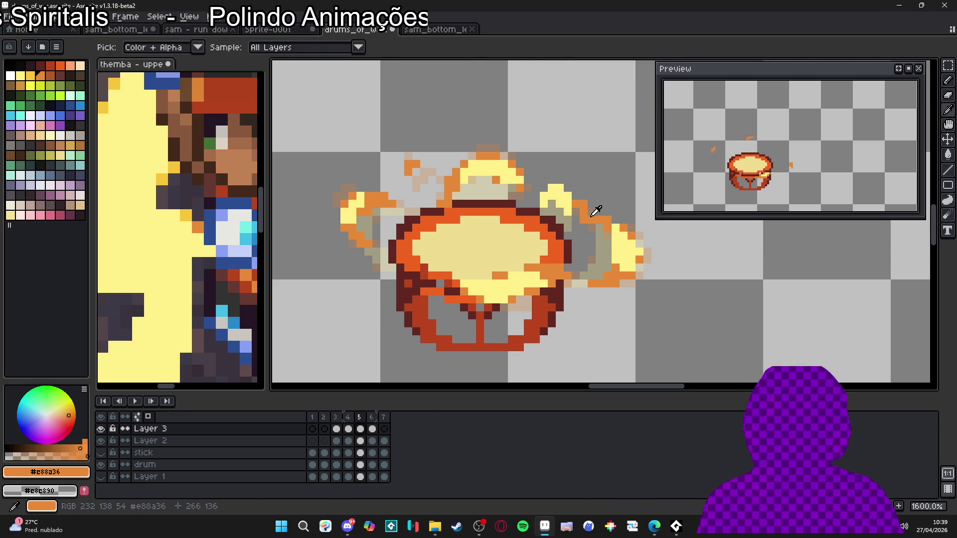
click(545, 196)
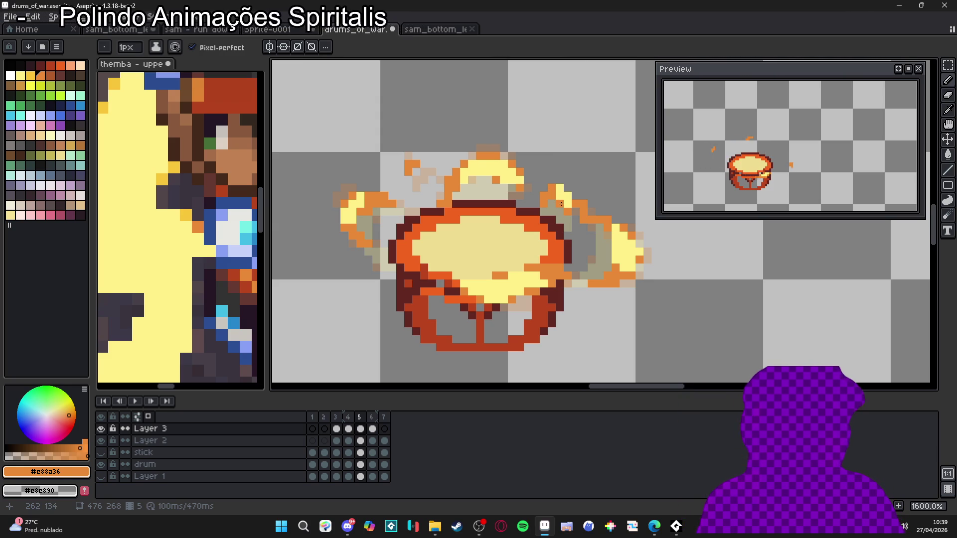
scroll(561, 204, down, 1)
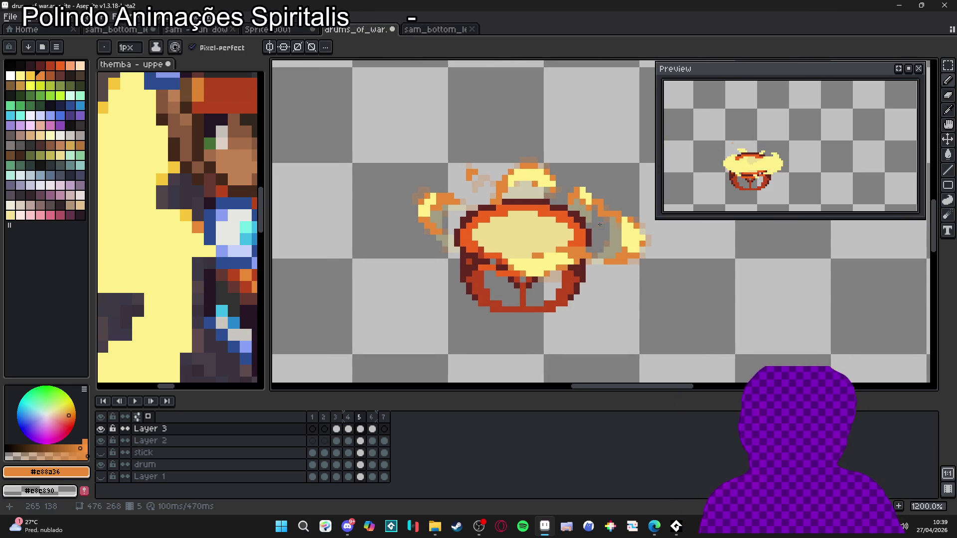
click(372, 429)
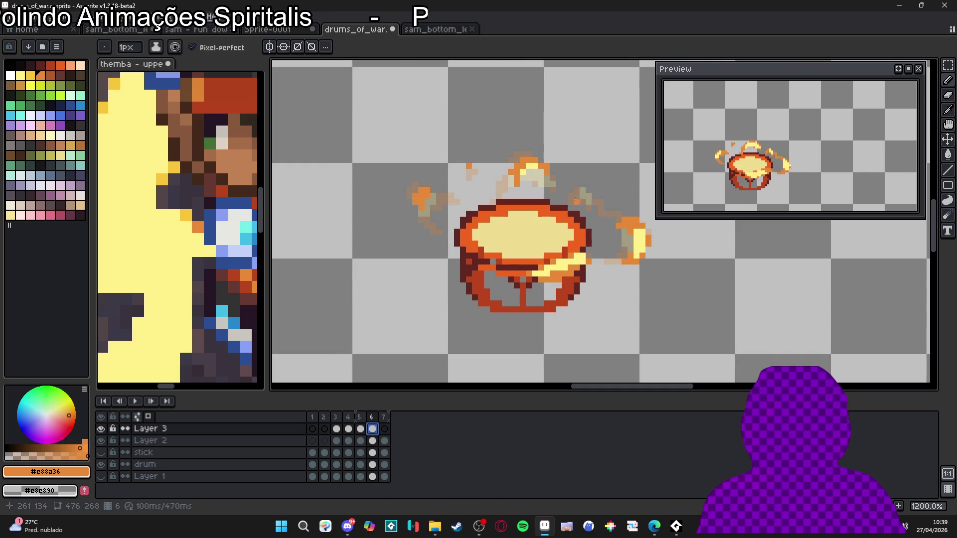
scroll(587, 188, up, 1)
click(594, 185)
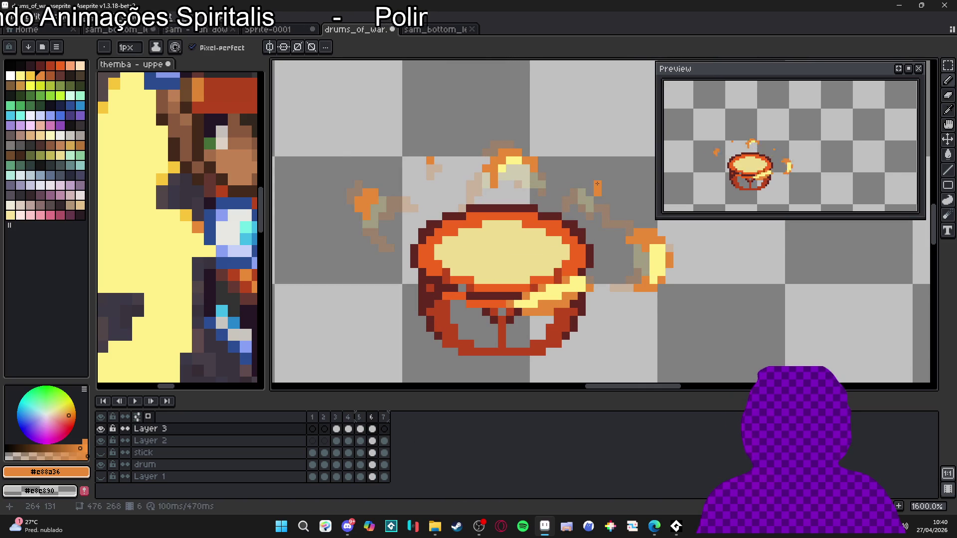
click(589, 191)
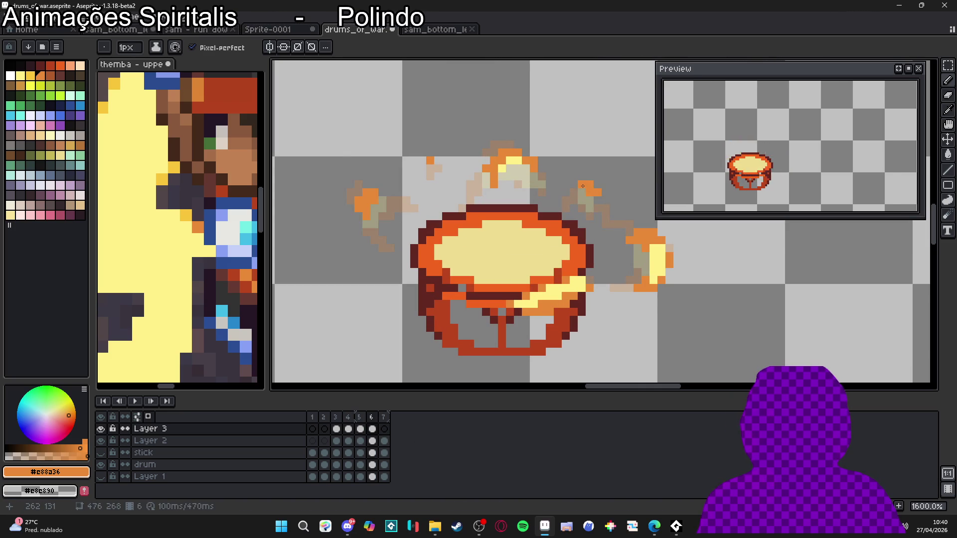